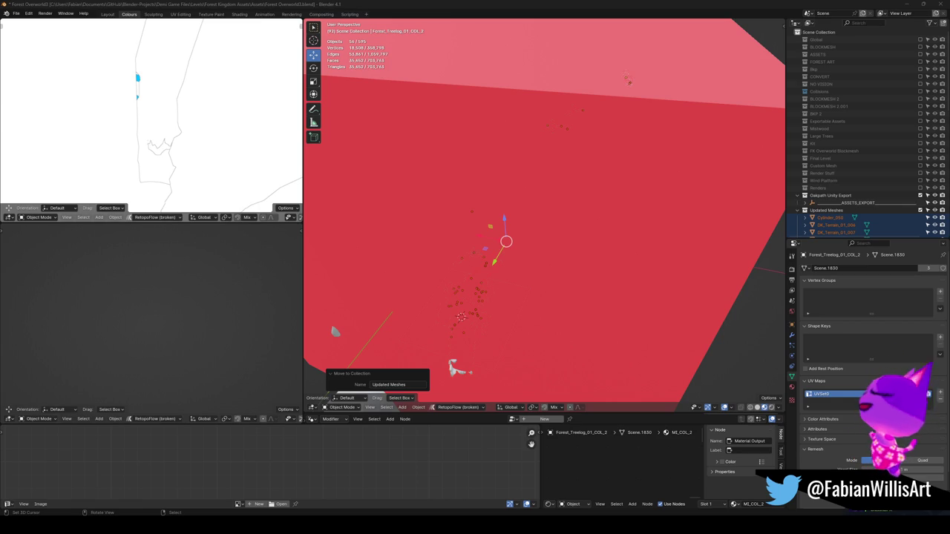
- Collapse Updated Meshes and exclude the other collections, hiding the red collision block
middle_click_drag(456, 128, 483, 70)
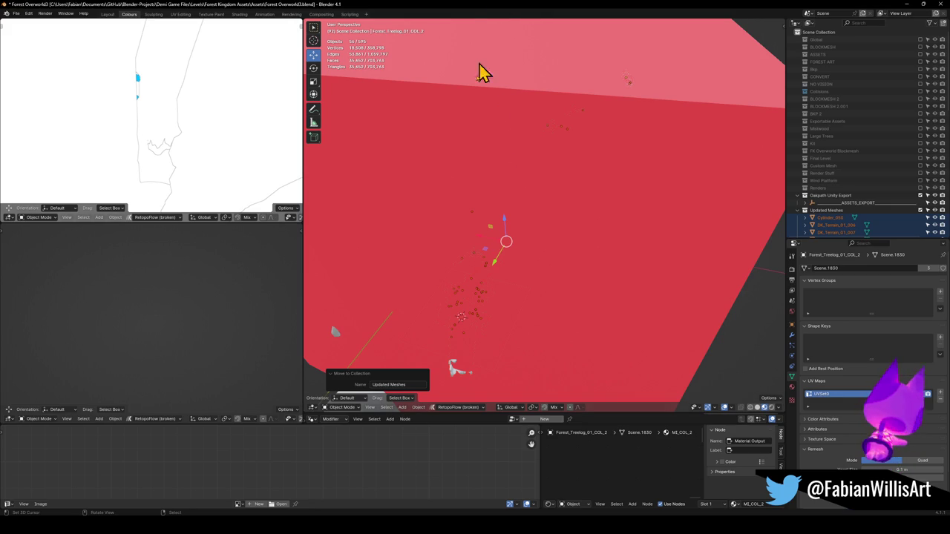
mouse_move(500, 153)
middle_mouse_down()
mouse_move(480, 221)
mouse_move(499, 191)
middle_mouse_up()
scroll(496, 193, "up", 2)
scroll(496, 219, "down", 3)
scroll(501, 222, "down", 5)
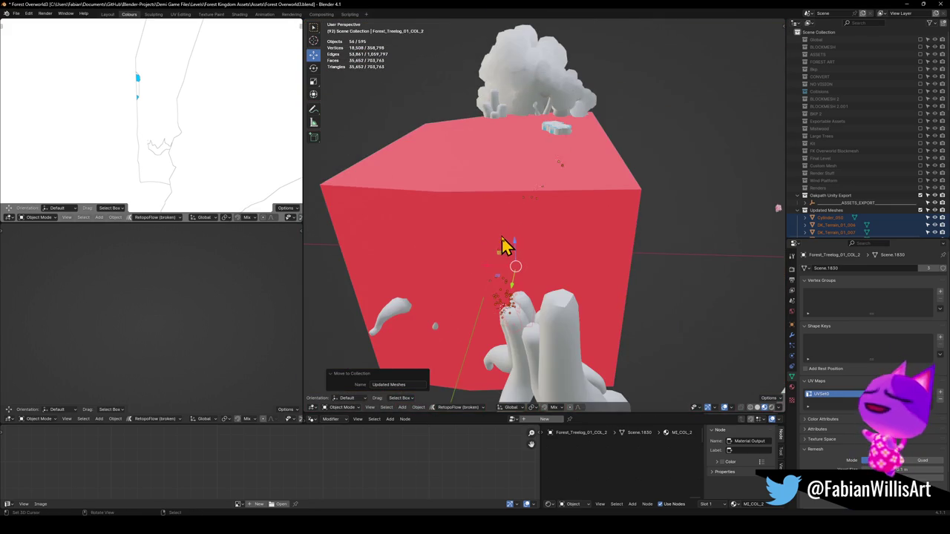
left_click(797, 211)
left_click(920, 197)
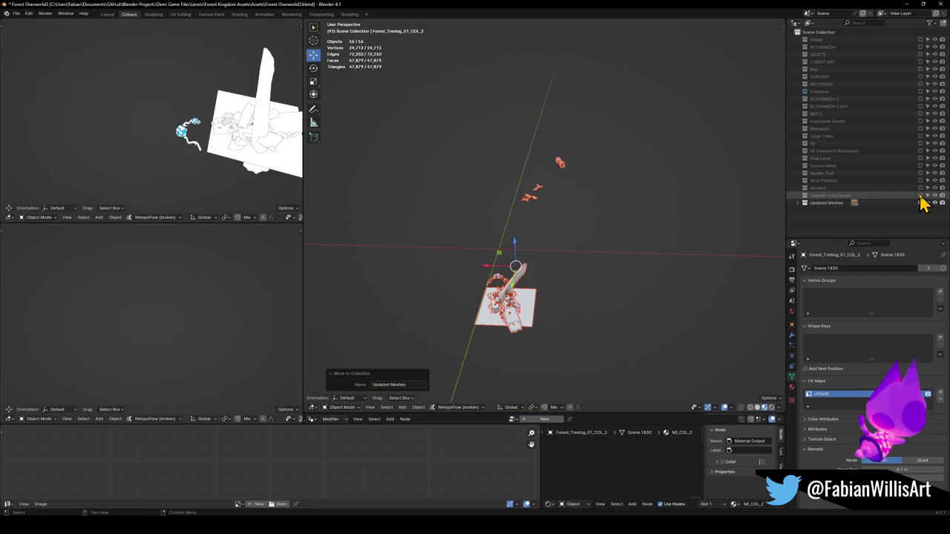
- Orbit and zoom in onto the remaining log and ground meshes
scroll(520, 297, "up", 2)
scroll(549, 275, "up", 3)
mouse_move(559, 264)
middle_mouse_down()
mouse_move(549, 256)
mouse_move(645, 275)
middle_mouse_up()
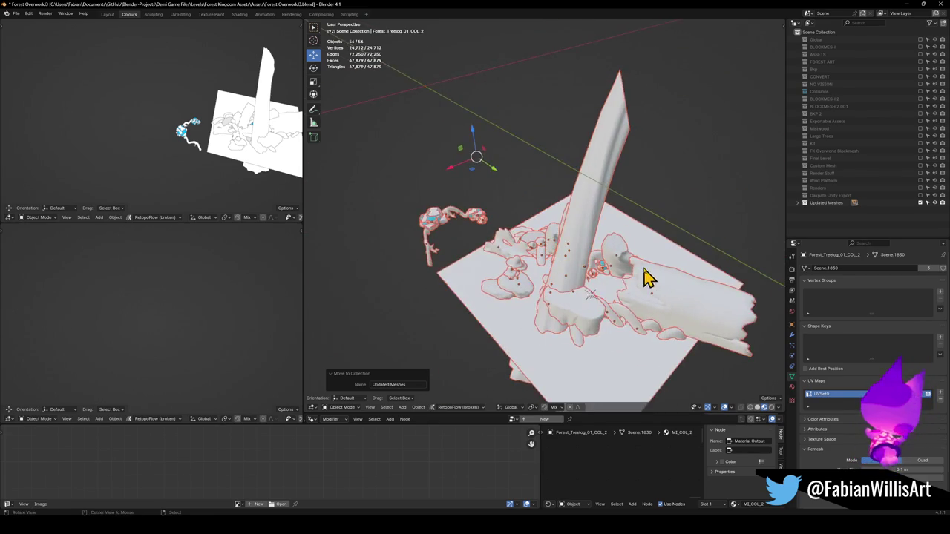
scroll(600, 265, "up", 3)
scroll(500, 280, "up", 2)
mouse_move(500, 280)
middle_mouse_down()
mouse_move(558, 286)
mouse_move(589, 259)
mouse_move(642, 282)
mouse_move(581, 307)
mouse_move(520, 229)
mouse_move(656, 248)
mouse_move(666, 220)
mouse_move(588, 274)
mouse_move(569, 197)
mouse_move(543, 215)
middle_mouse_up()
scroll(573, 318, "up", 2)
scroll(568, 201, "up", 3)
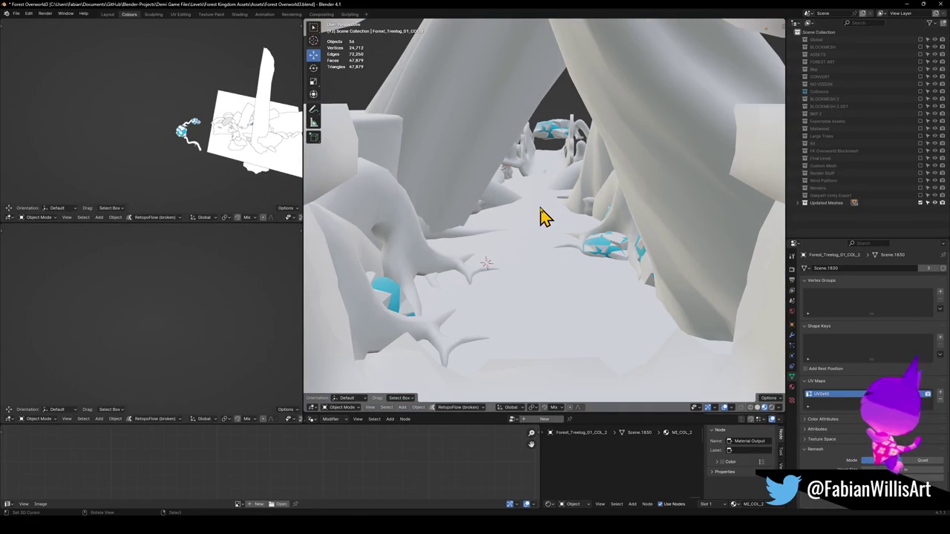
- Place the 3D cursor on the ground between the tree trunks
scroll(530, 254, "up", 3)
scroll(598, 240, "up", 2)
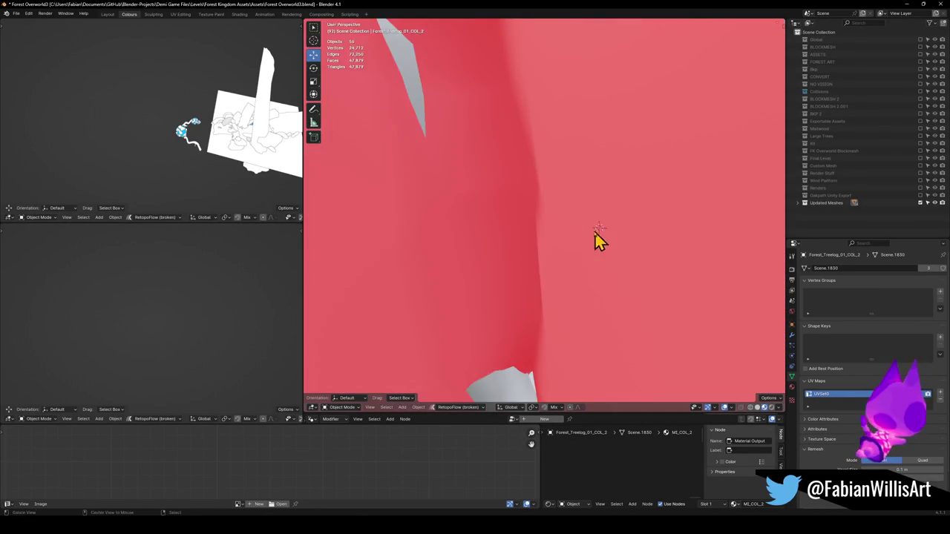
middle_click_drag(599, 239, 571, 244)
scroll(568, 243, "up", 2)
scroll(505, 314, "up", 2)
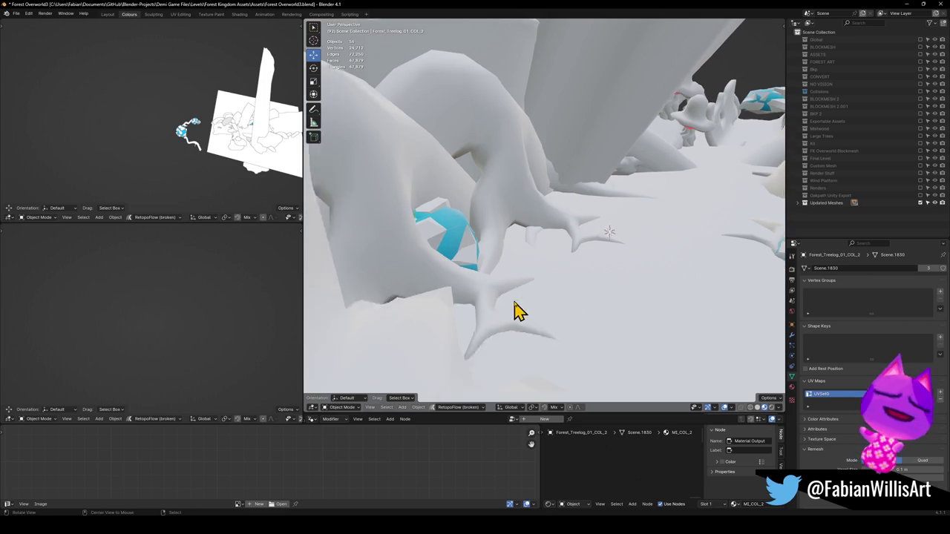
middle_click_drag(515, 311, 581, 290)
right_click(577, 279, "shift")
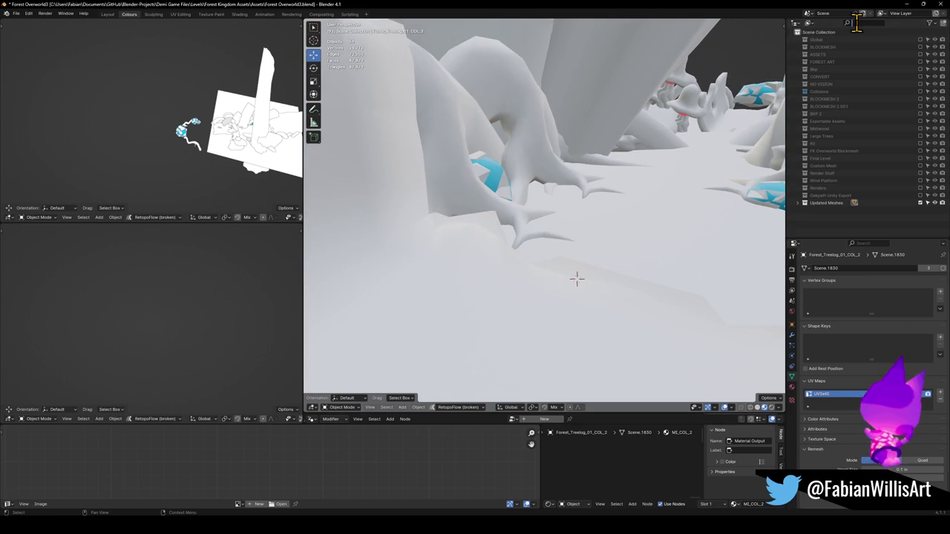
- Include the ASSETS, FOREST ART, Bkg and BLOCKMESH 2 through Exportable Assets collections
left_click(921, 45)
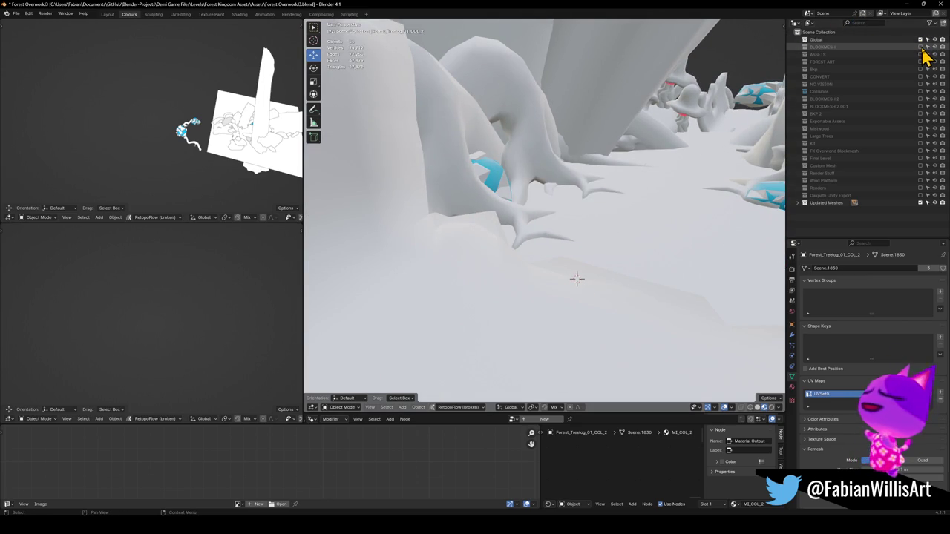
left_click(921, 47)
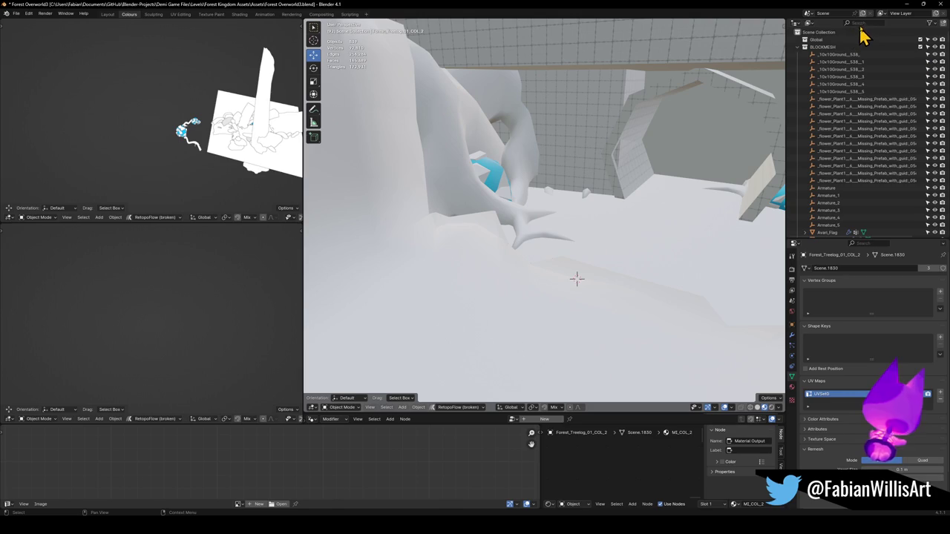
type("dem")
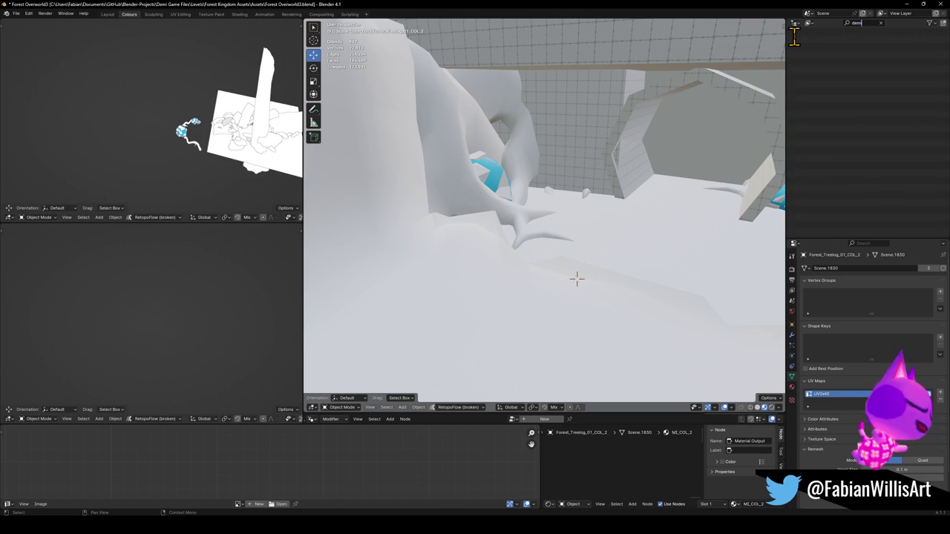
key("BackSpace")
key("BackSpace")
key("BackSpace")
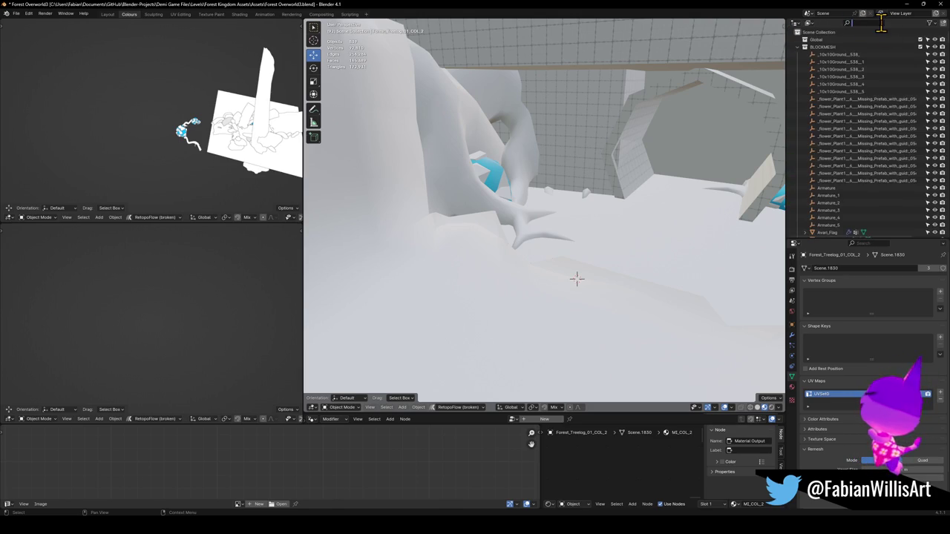
left_click(921, 47)
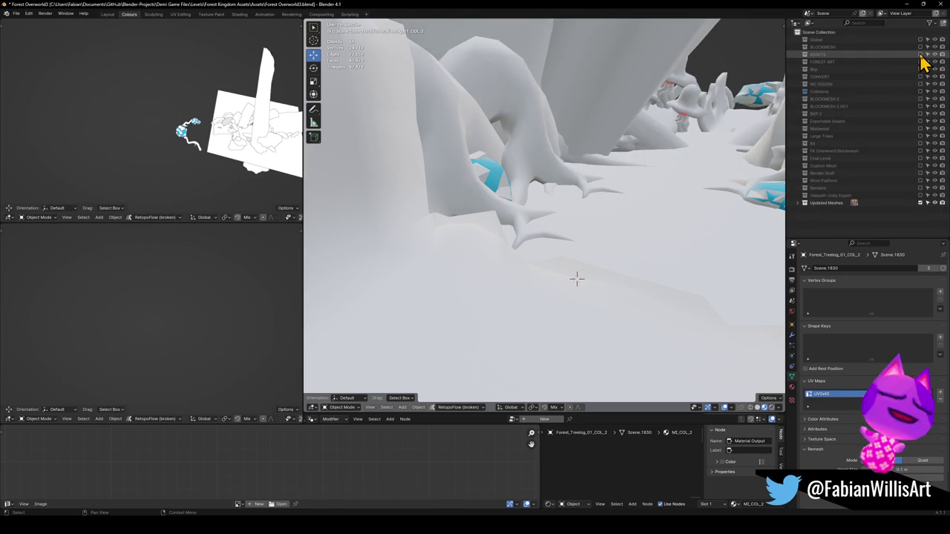
left_click(924, 63)
left_click(923, 71)
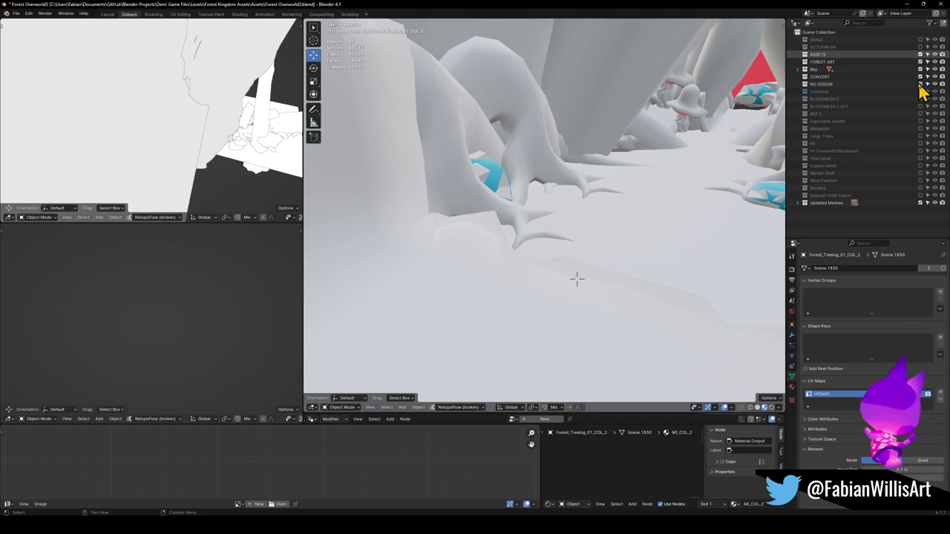
left_click_drag(921, 99, 922, 121)
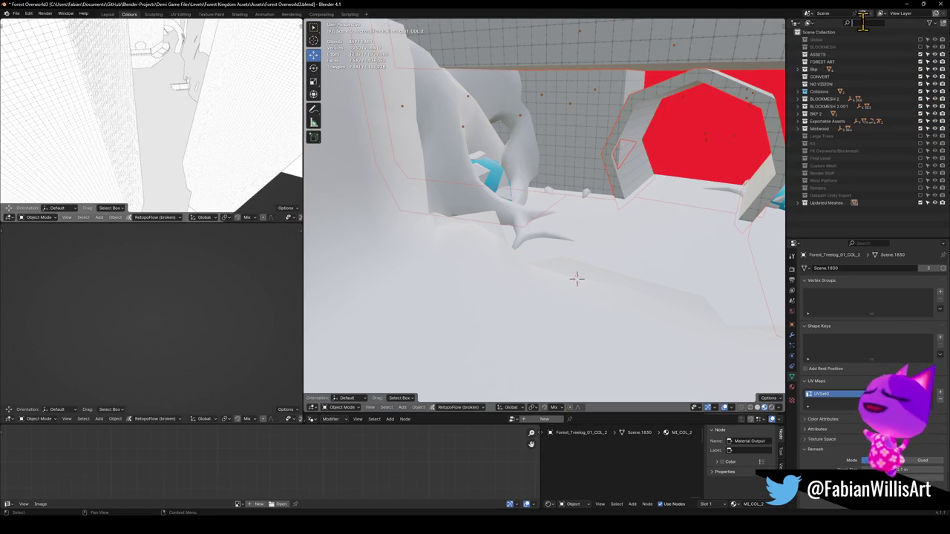
- Exclude the red collision collections and Final Level through Renders, keeping Large Trees through Wind Platform
type("dem")
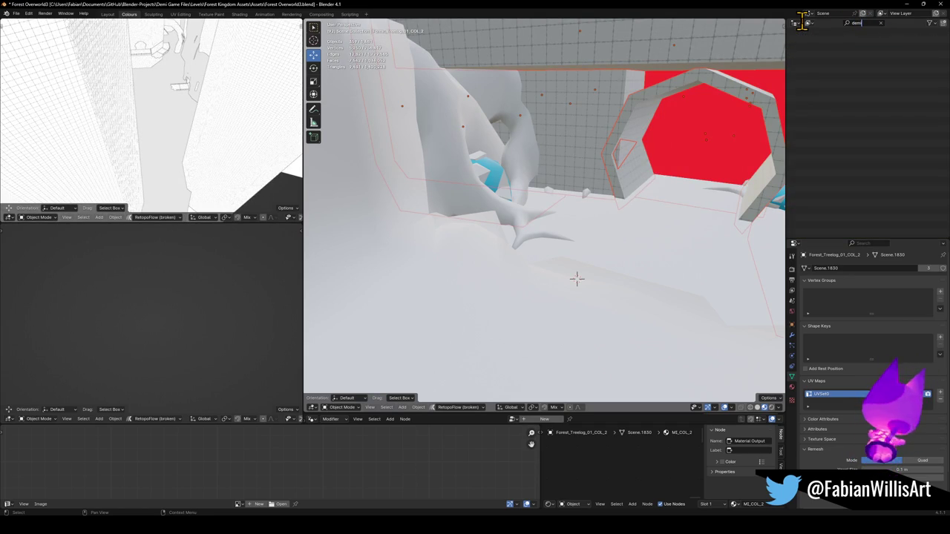
left_click(879, 23)
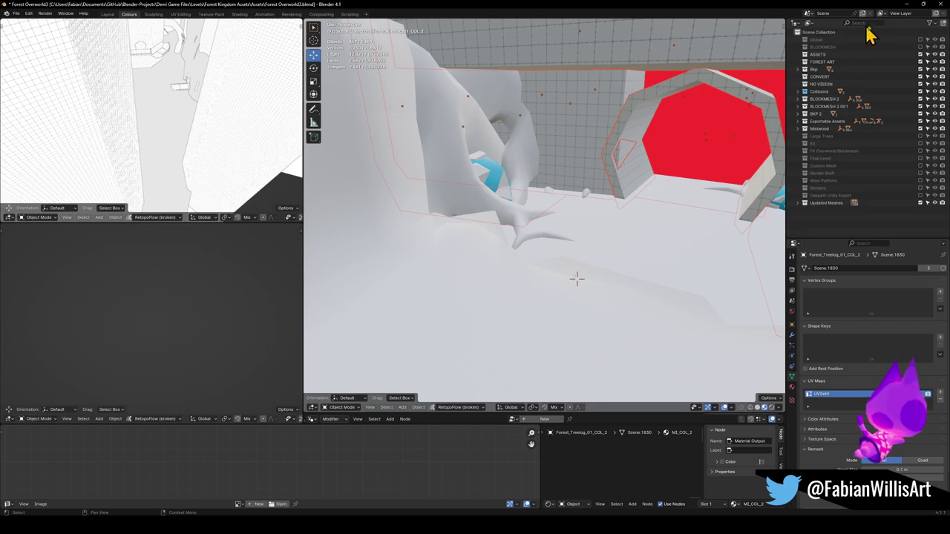
left_click(907, 137)
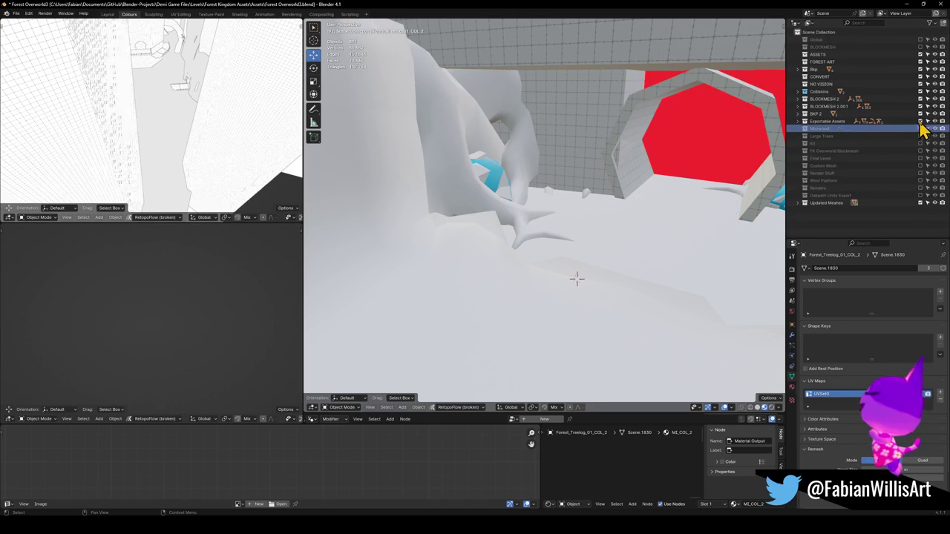
left_click_drag(923, 128, 923, 72)
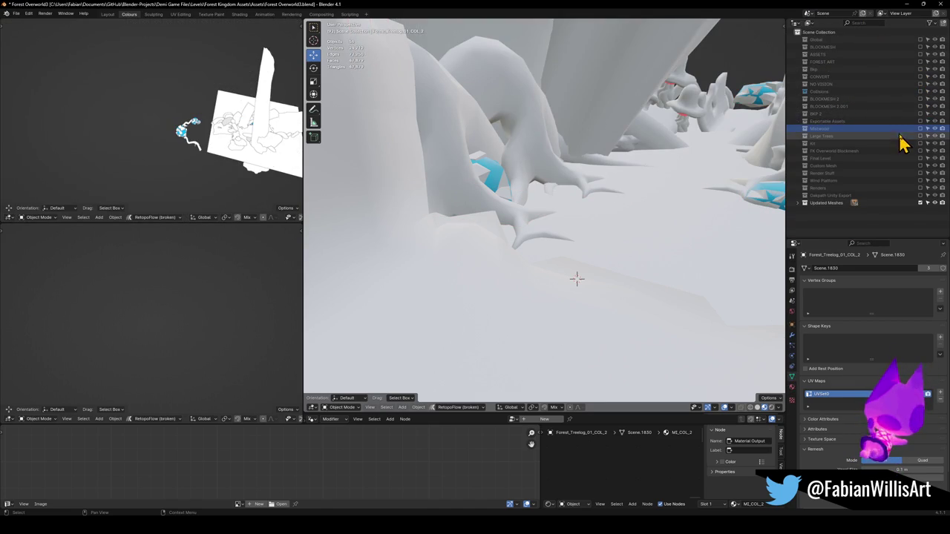
left_click_drag(924, 162, 924, 194)
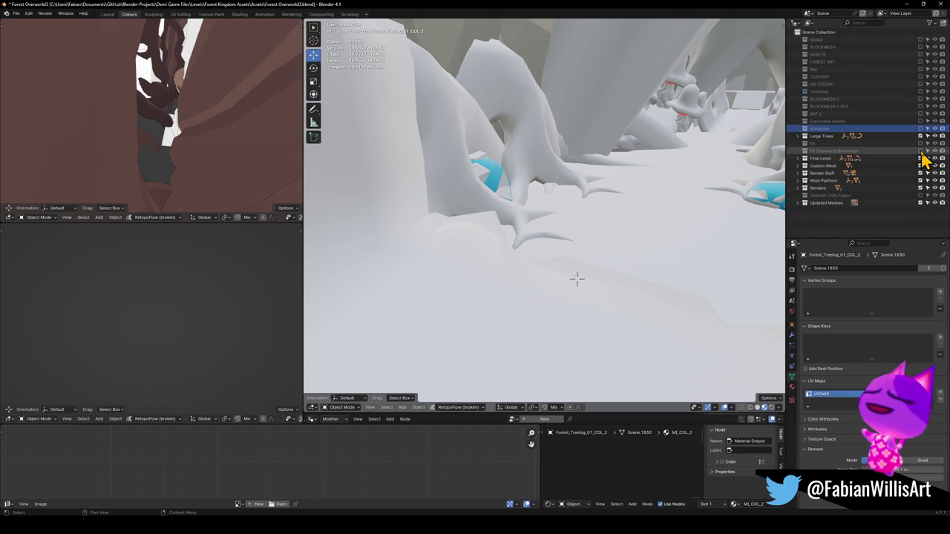
left_click_drag(920, 158, 921, 188)
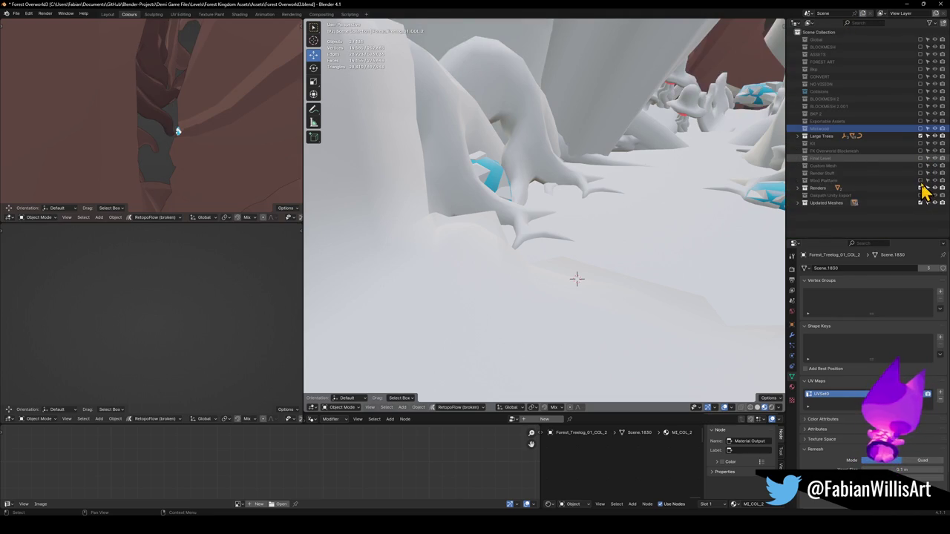
- Include FK Overworld Blockmesh and Kit, exclude Large Trees, and filter the Outliner for 'demi'
left_click(921, 150)
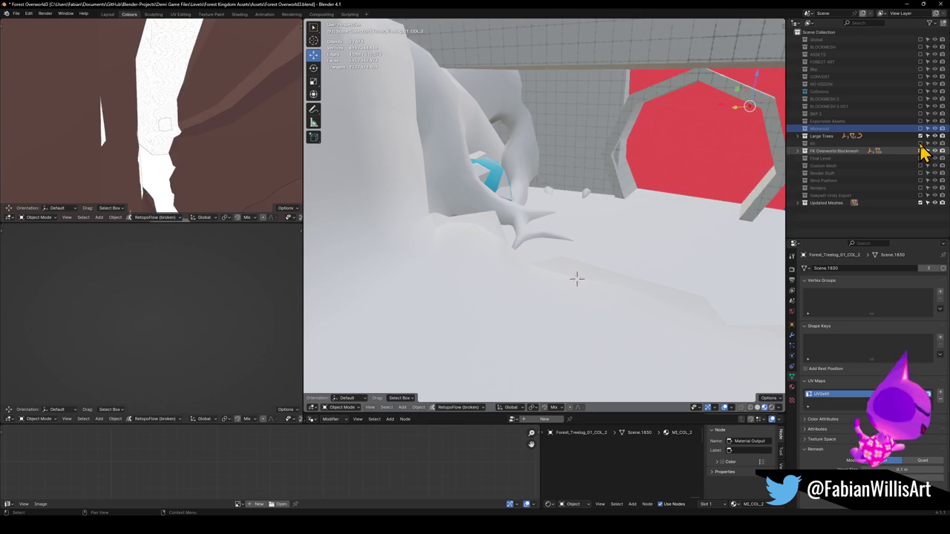
left_click(921, 143)
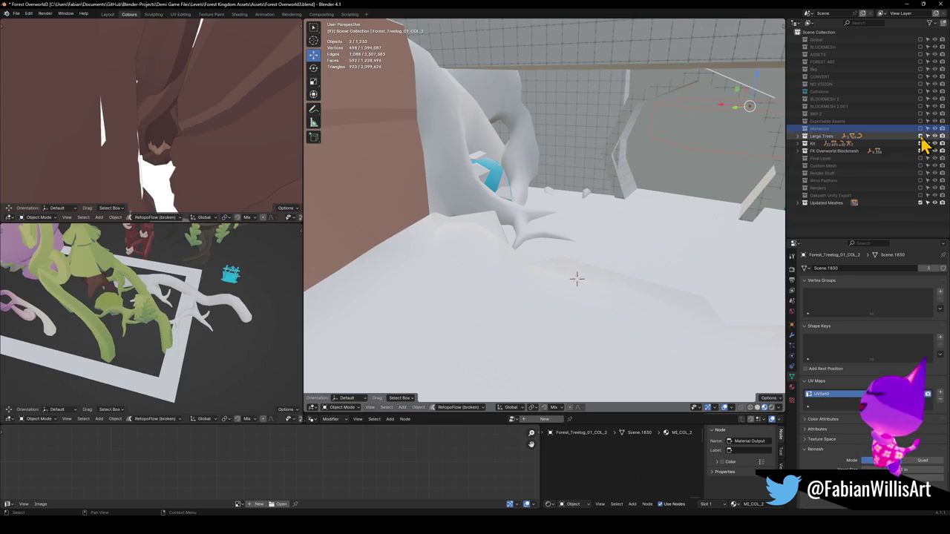
left_click(920, 135)
left_click(857, 24)
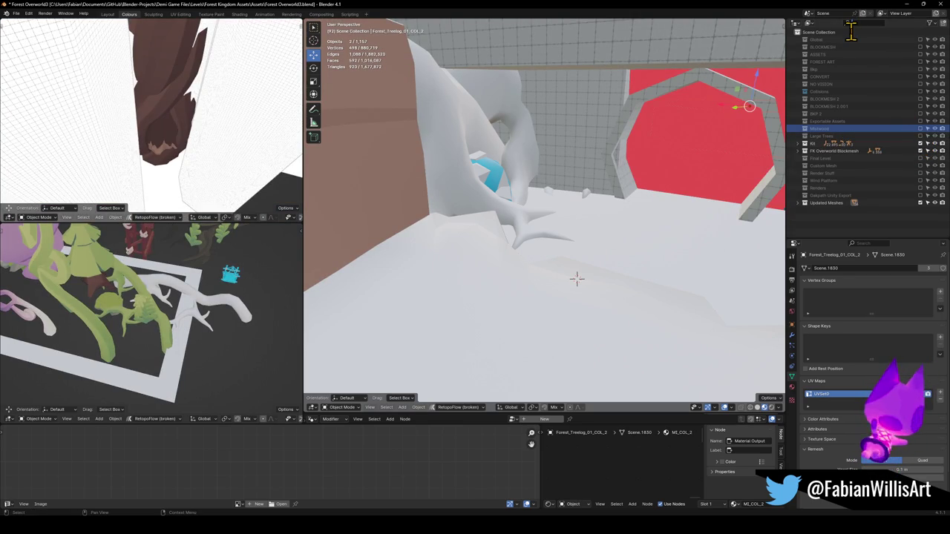
type("demi")
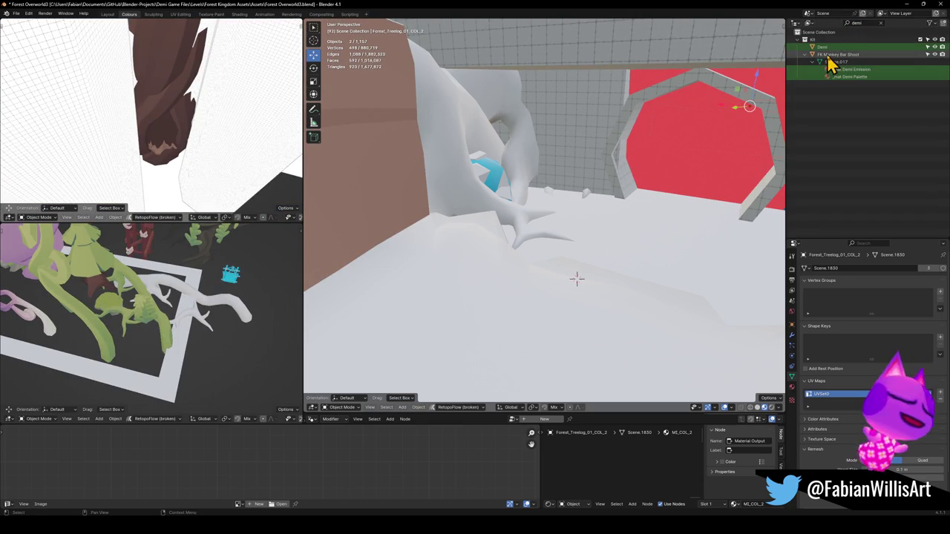
- Snap Demi to the 3D cursor and move it into the Global collection
left_click(825, 47)
left_click(535, 298)
key("shift+s")
left_click(593, 216)
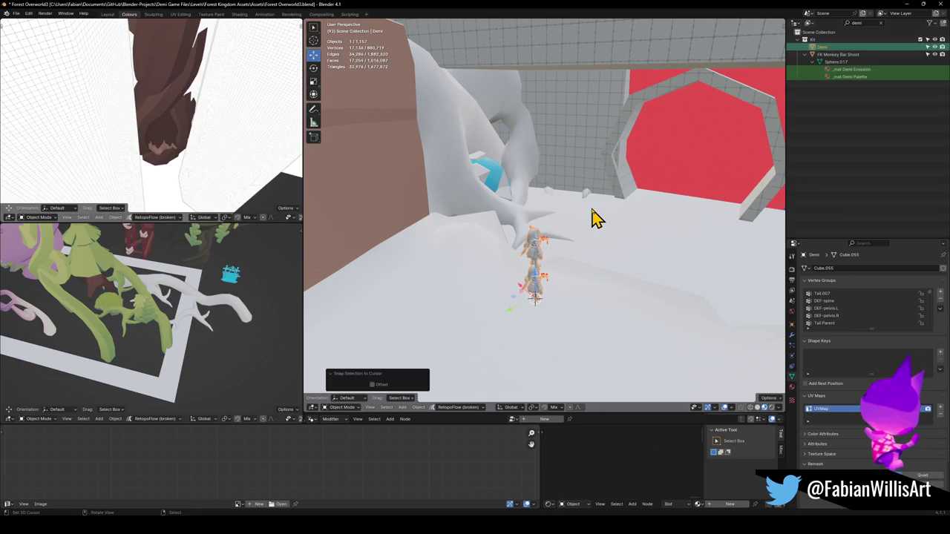
key("m")
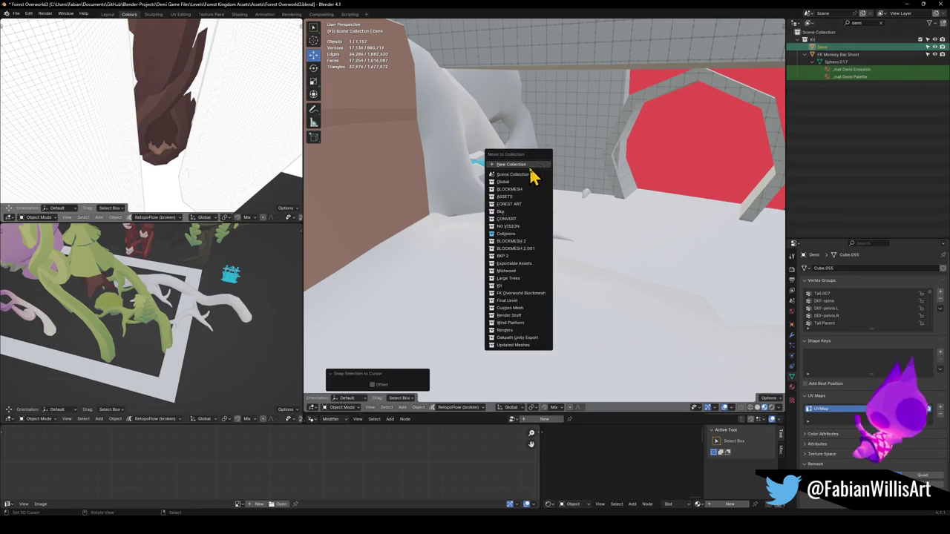
left_click(511, 184)
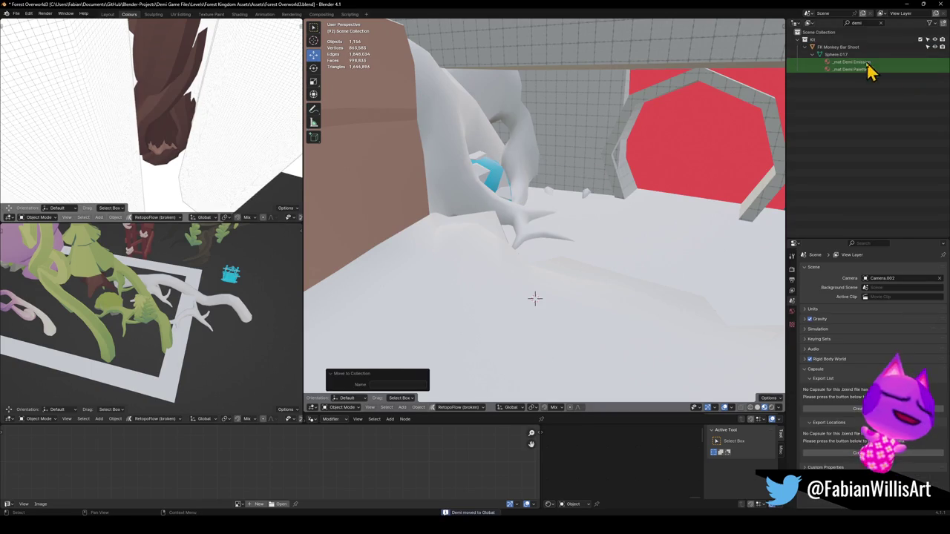
- Clear the demi filter and include the Global and Kit collections so Demi shows
left_click(925, 41)
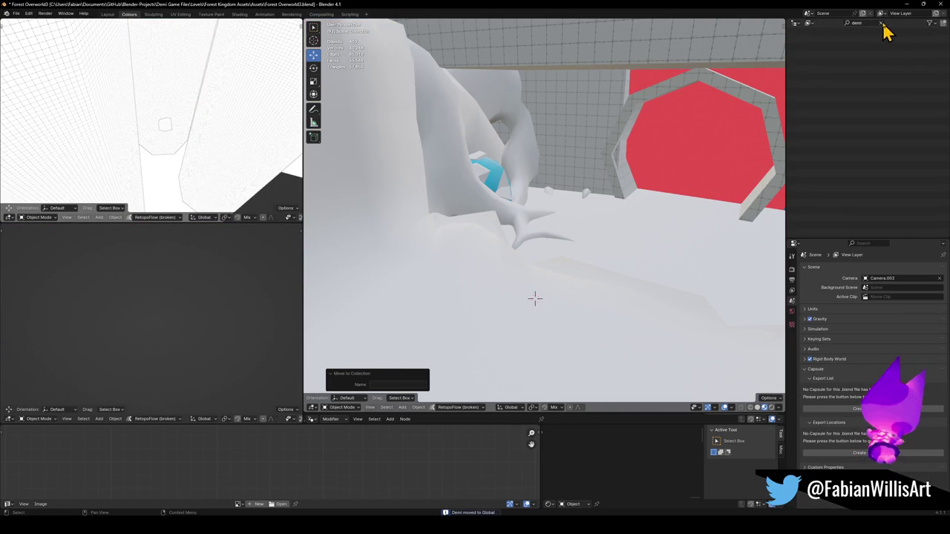
left_click(881, 23)
left_click(921, 40)
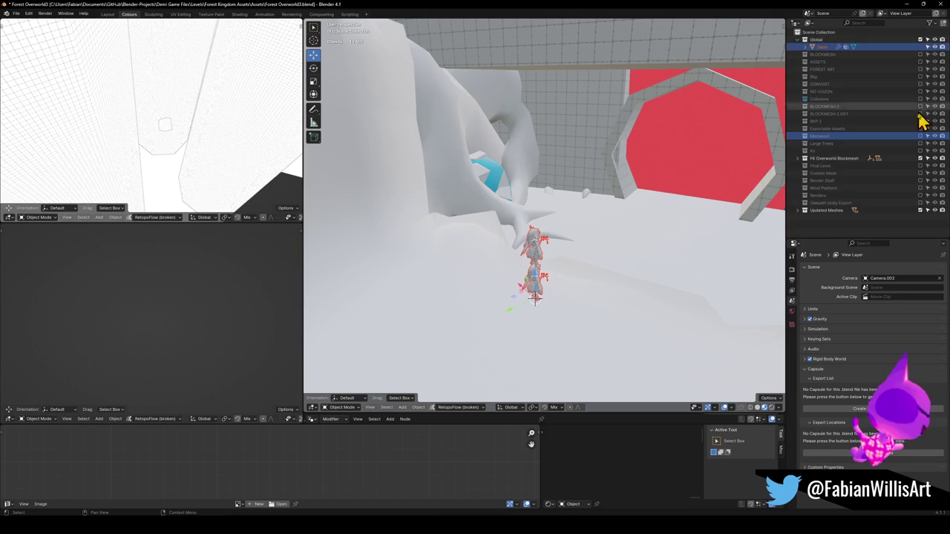
left_click(920, 151)
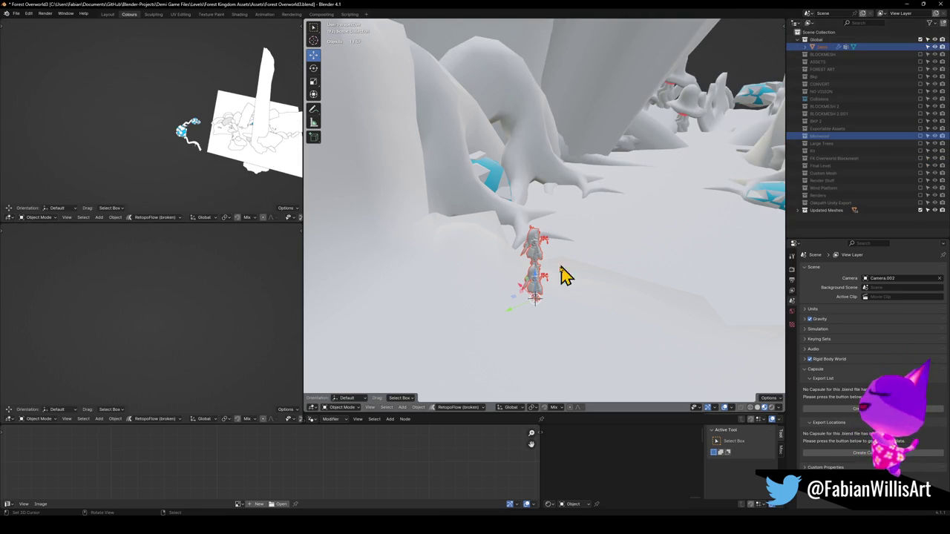
- Switch the viewport shading to the normal matcap and zoom toward the trees
key("alt+a")
scroll(541, 263, "down", 3)
key("z")
left_click(584, 230)
mouse_move(581, 207)
middle_mouse_down()
mouse_move(554, 280)
mouse_move(573, 256)
mouse_move(547, 297)
middle_mouse_up()
scroll(556, 293, "up", 3)
scroll(586, 253, "up", 2)
scroll(604, 259, "up", 3)
- Snap Demi to the cursor, then slide it flat onto the forest path
left_click(530, 288)
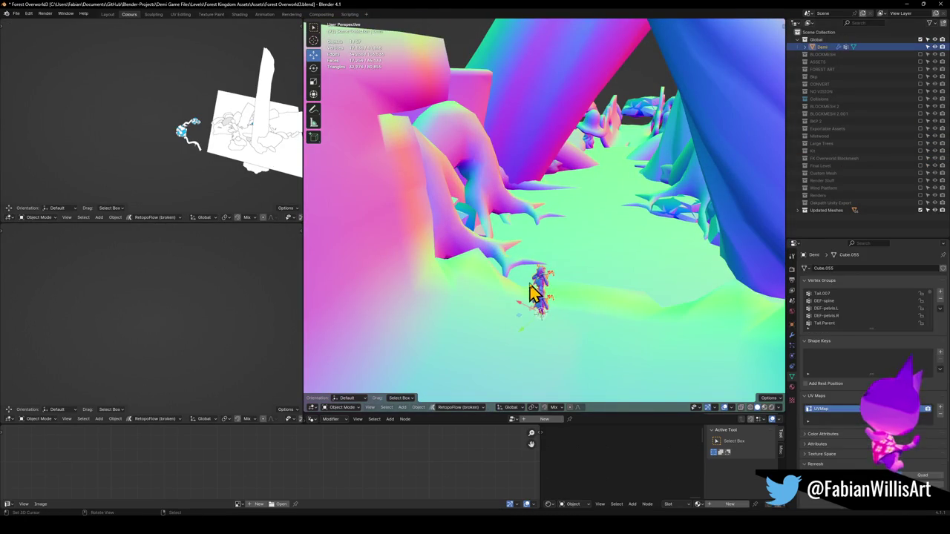
key("shift+s")
left_click(537, 245)
key("KP_Decimal")
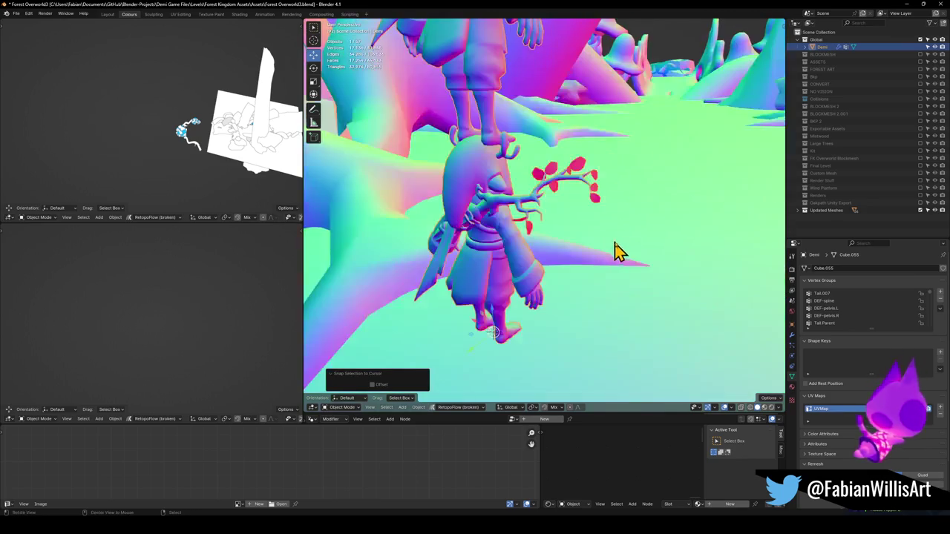
scroll(594, 250, "down", 5)
key("g")
key("shift+z")
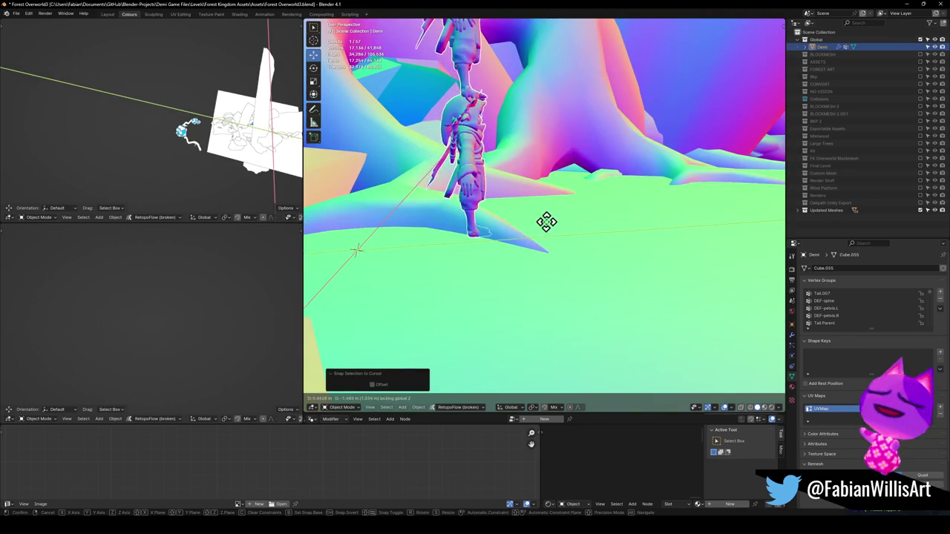
left_click(467, 230)
mouse_move(441, 216)
middle_mouse_down()
mouse_move(569, 238)
mouse_move(586, 232)
mouse_move(557, 263)
mouse_move(516, 266)
mouse_move(524, 284)
middle_mouse_up()
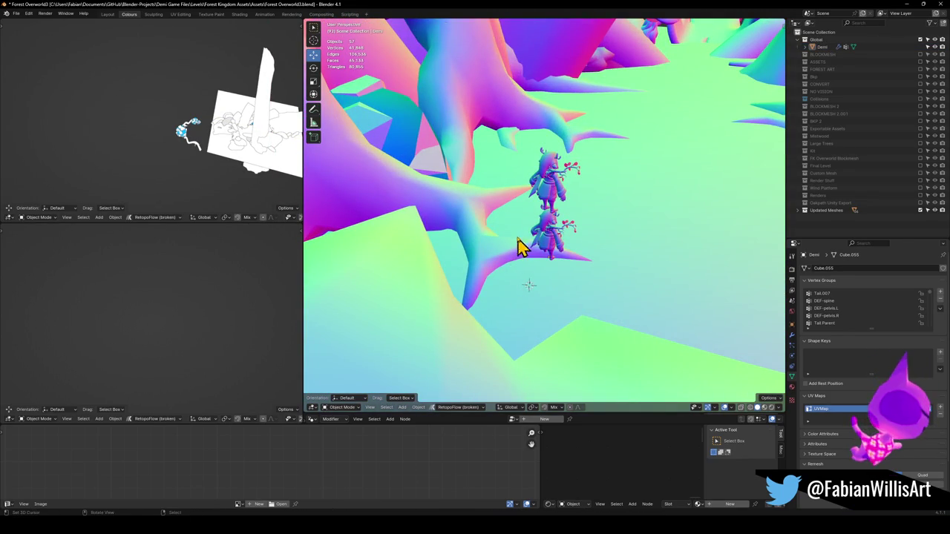
key("shift+a")
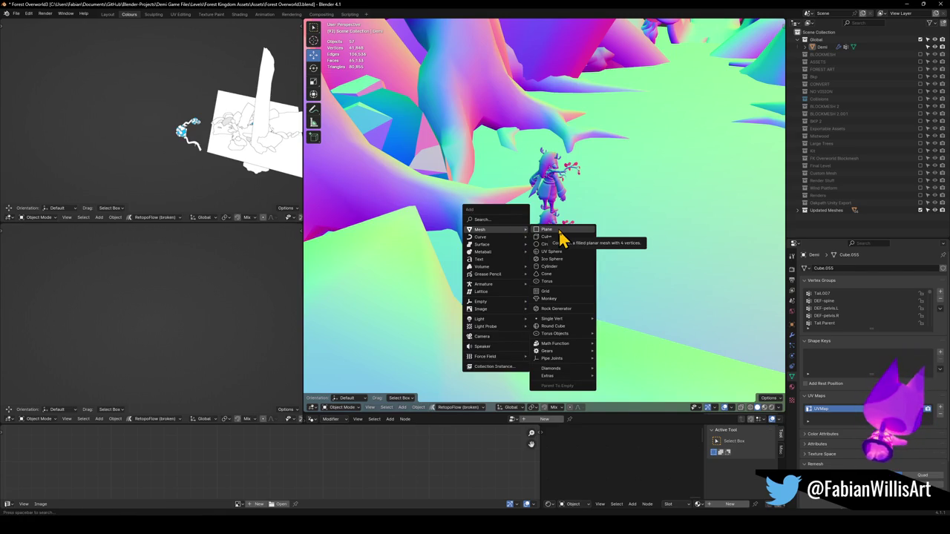
- Orbit around the character and make the ground vines mesh active
key("Escape")
mouse_move(568, 213)
middle_mouse_down()
mouse_move(562, 195)
mouse_move(556, 239)
mouse_move(533, 221)
mouse_move(500, 238)
middle_mouse_up()
left_click(500, 238)
mouse_move(601, 189)
middle_mouse_down()
mouse_move(562, 206)
mouse_move(601, 201)
mouse_move(596, 187)
mouse_move(586, 199)
mouse_move(487, 191)
mouse_move(554, 201)
mouse_move(575, 190)
mouse_move(576, 205)
mouse_move(465, 197)
mouse_move(458, 173)
mouse_move(571, 197)
middle_mouse_up()
- Add a plane, scale it about 13.2×, and raise it 2.69 m
key("shift+a")
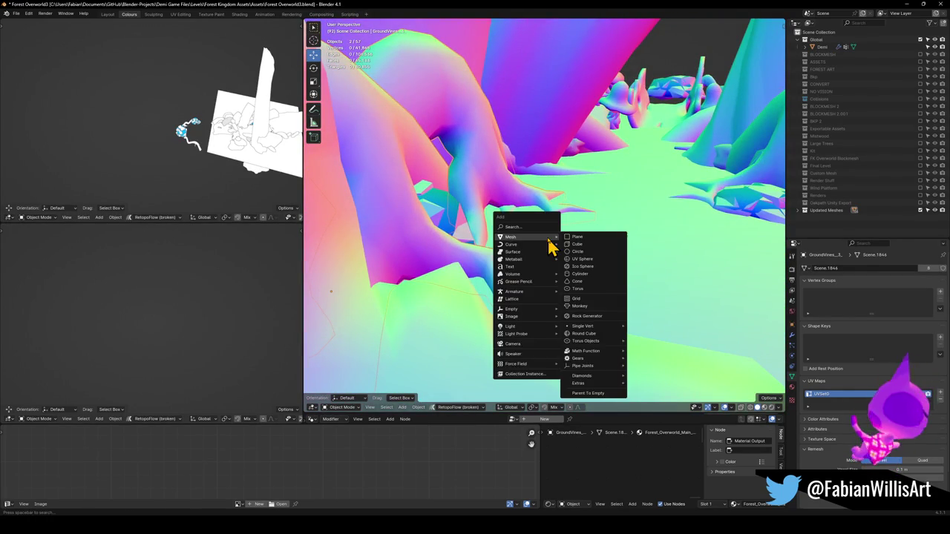
left_click(578, 236)
scroll(562, 248, "up", 3)
key("s")
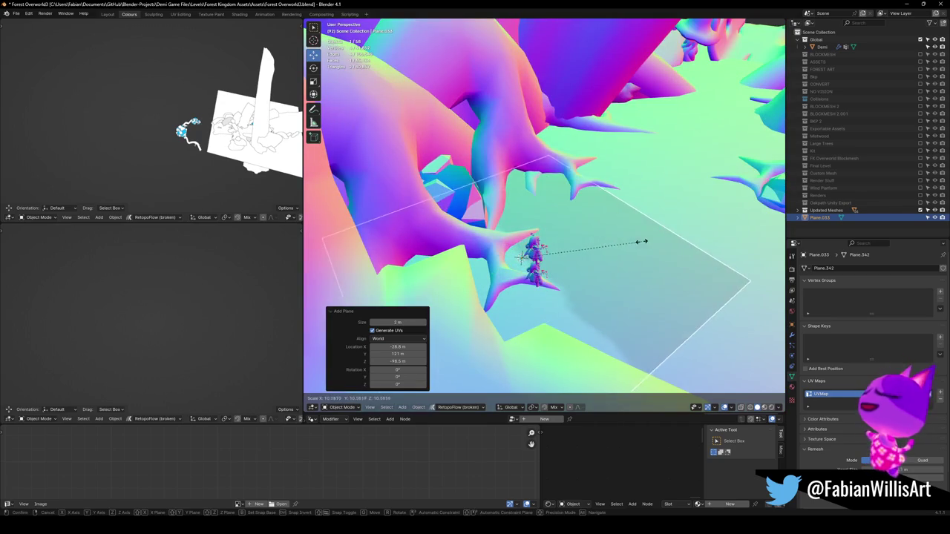
left_click(640, 271)
key("g")
key("z")
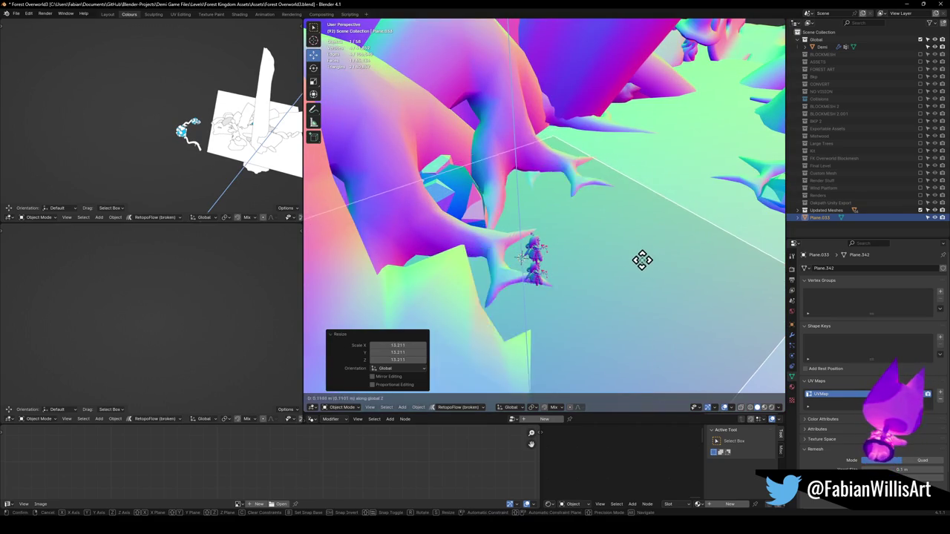
left_click(643, 239)
- Orbit around the character and select the ground vines mesh
middle_click_drag(647, 246, 519, 239)
left_click(520, 240)
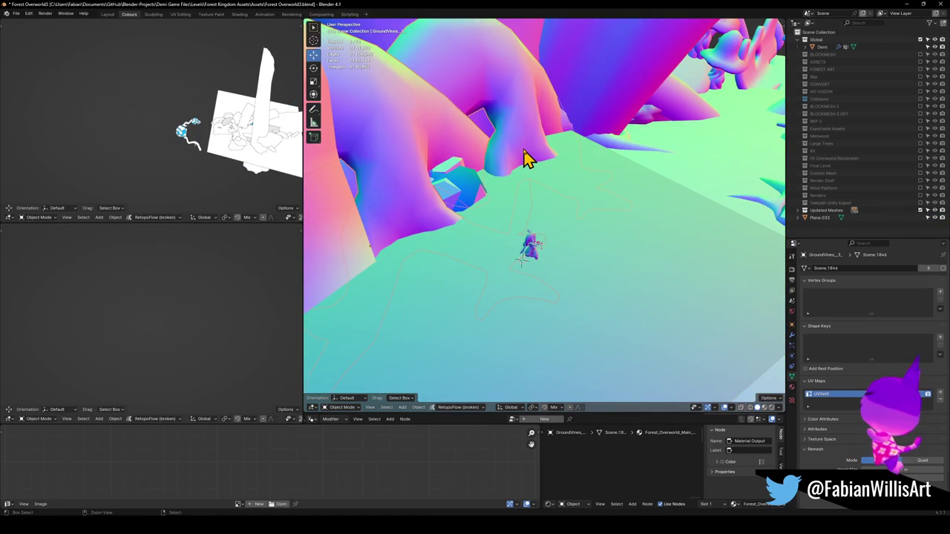
mouse_move(525, 199)
middle_mouse_down()
mouse_move(536, 182)
mouse_move(498, 170)
middle_mouse_up()
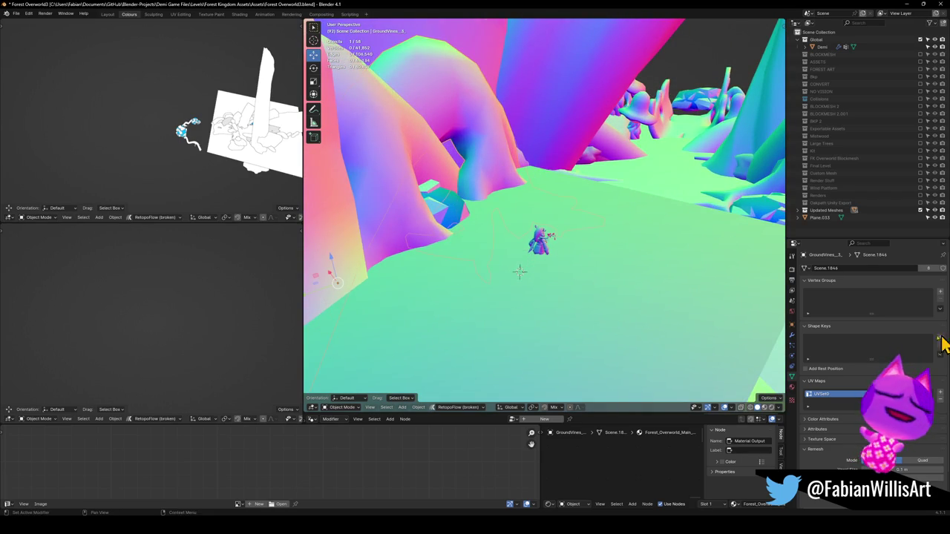
- Undo an accidental join of two objects and reselect Plane.033
left_click(792, 335)
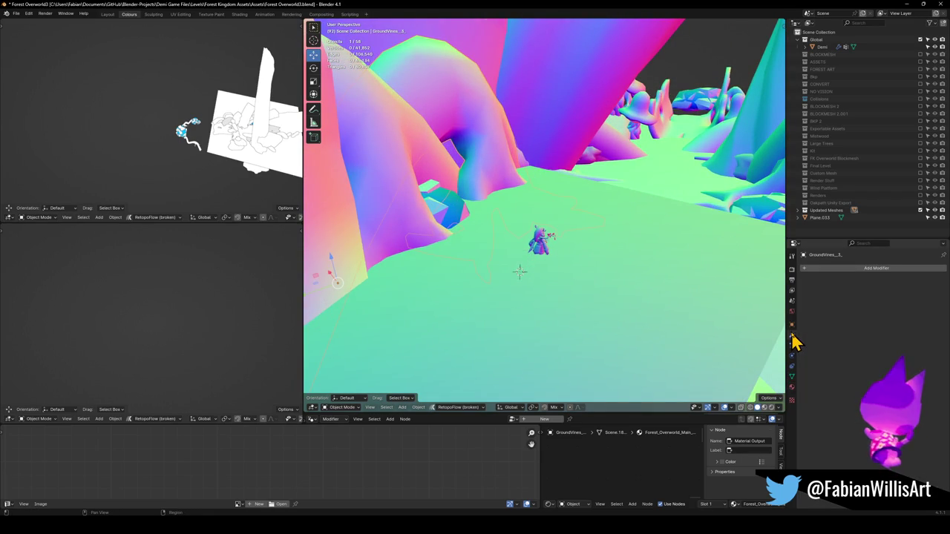
left_click(387, 156, "shift")
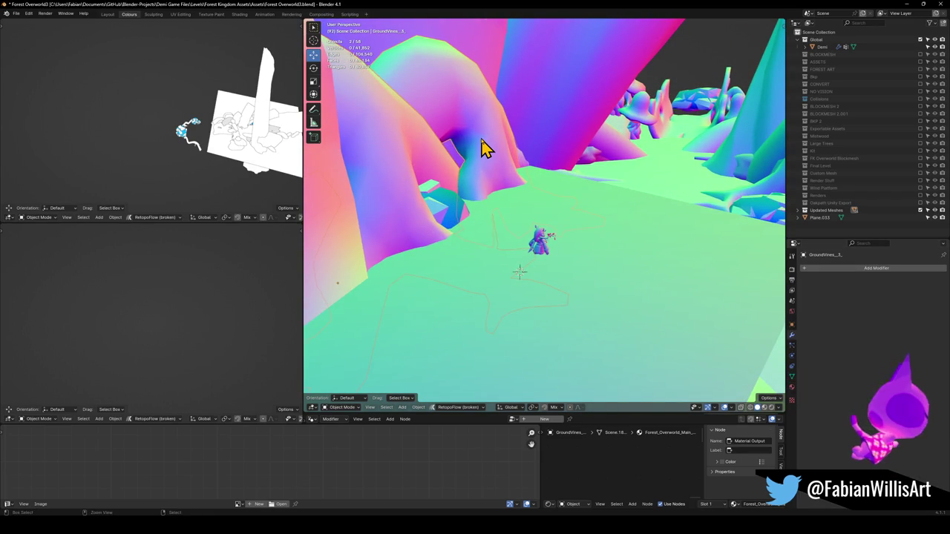
key("ctrl+j")
key("ctrl+z")
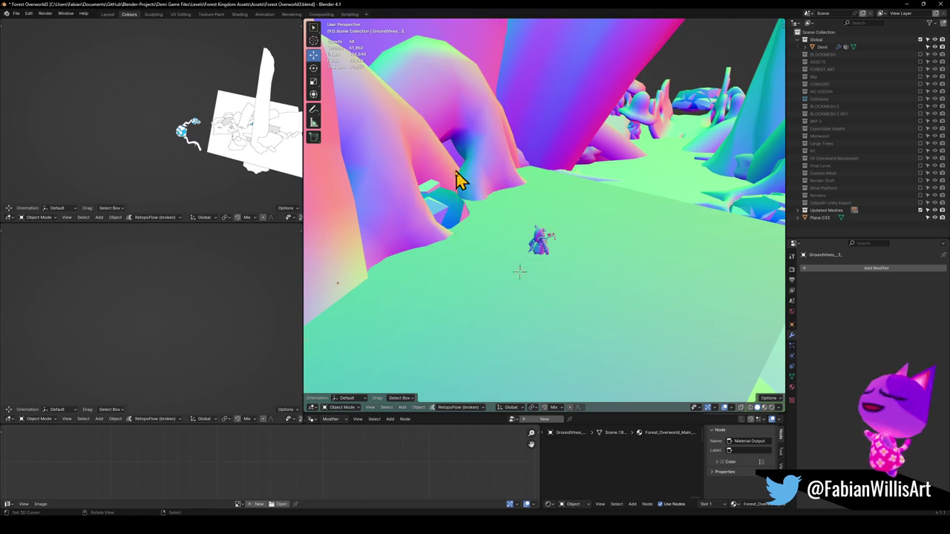
left_click(590, 241)
- Add Shrinkwrap onto the ground vines mesh and a Simple Subdivision placed above it
left_click(838, 269)
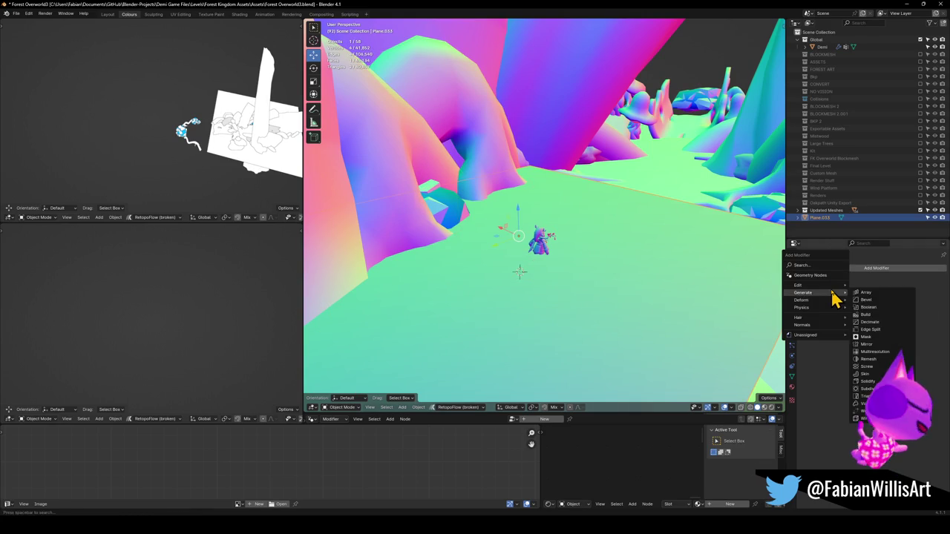
left_click(874, 362)
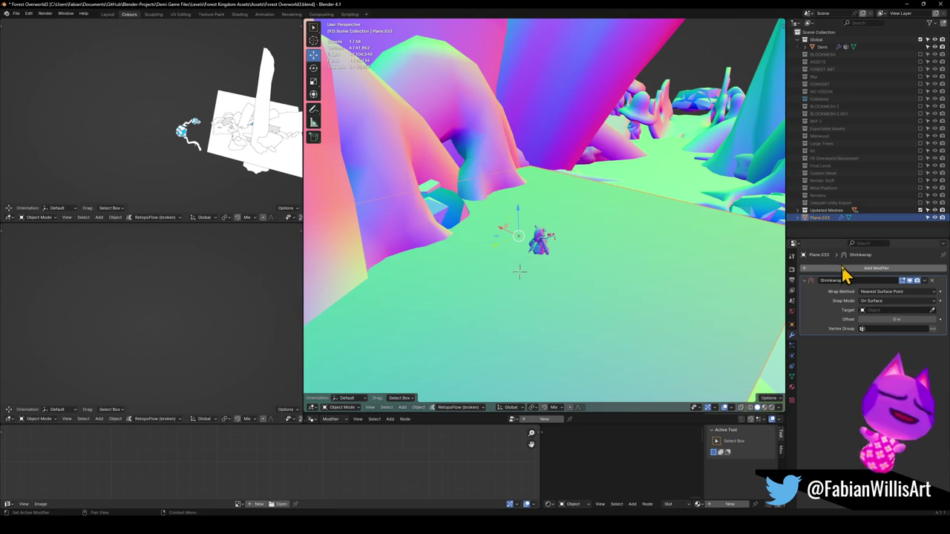
key("ctrl+2")
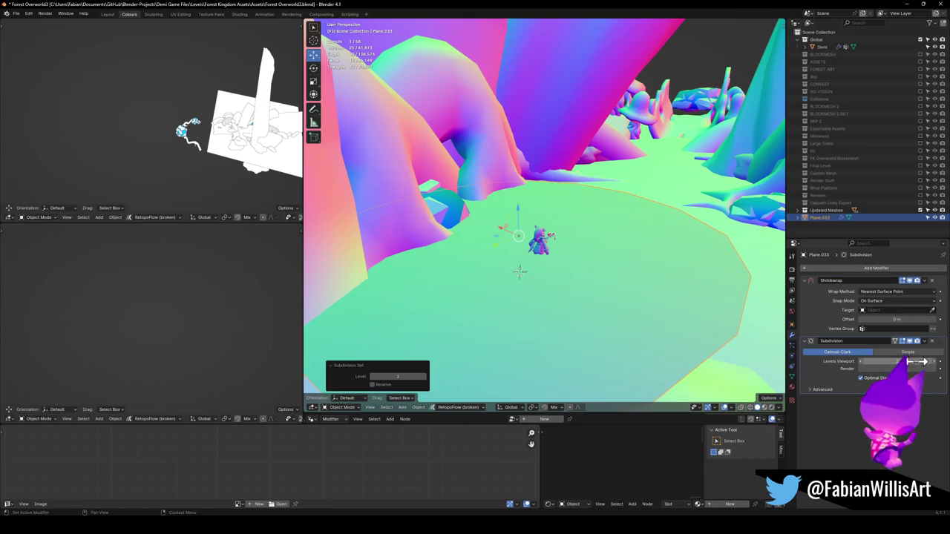
left_click(916, 352)
left_click_drag(943, 346, 942, 286)
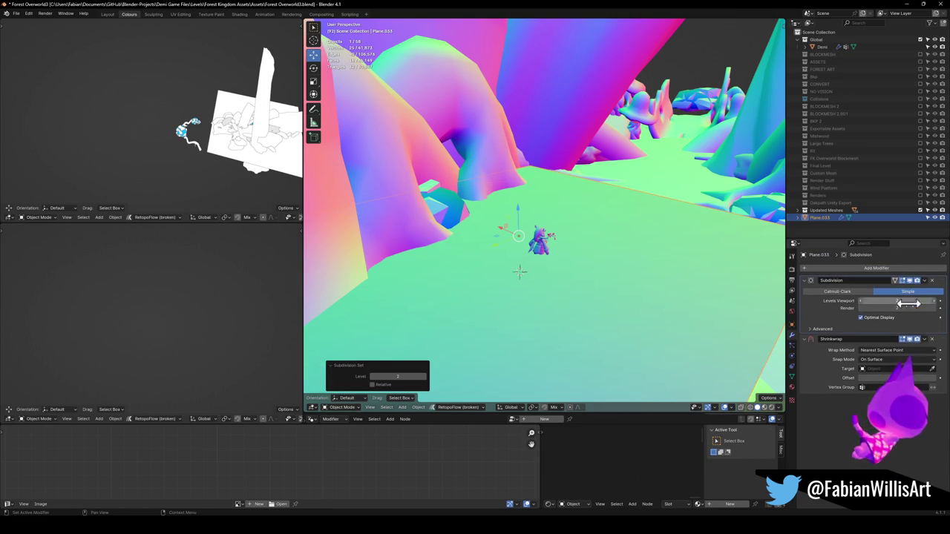
left_click(932, 368)
left_click(388, 173)
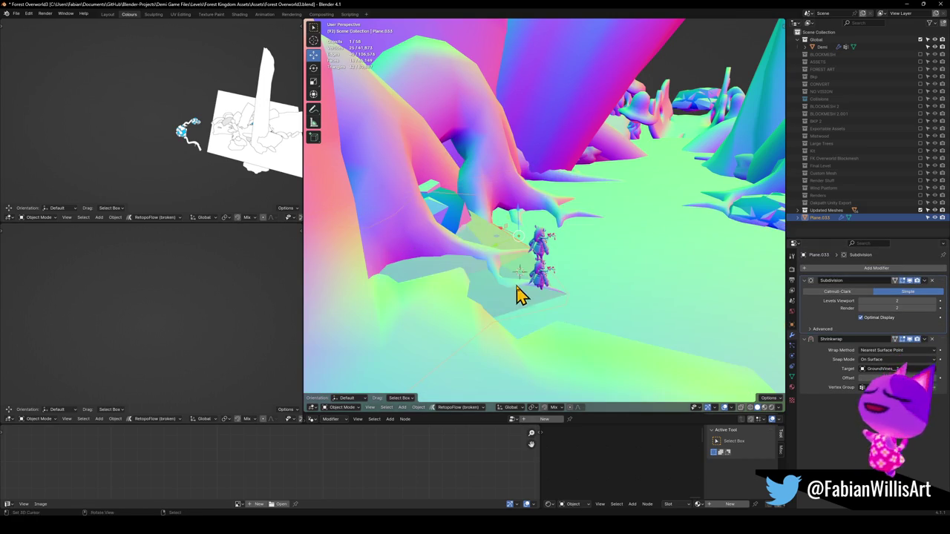
- Shrink the plane to a small patch and raise Subdivision viewport level to 3
scroll(575, 230, "up", 2)
scroll(575, 230, "up", 2)
scroll(553, 220, "up", 2)
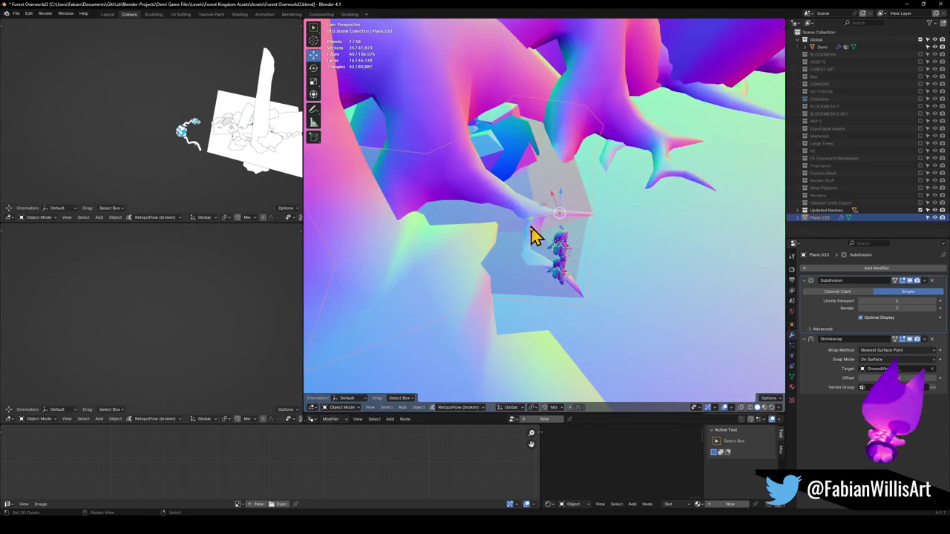
key("s")
left_click(731, 237)
left_click(935, 302)
middle_click_drag(543, 205, 556, 225)
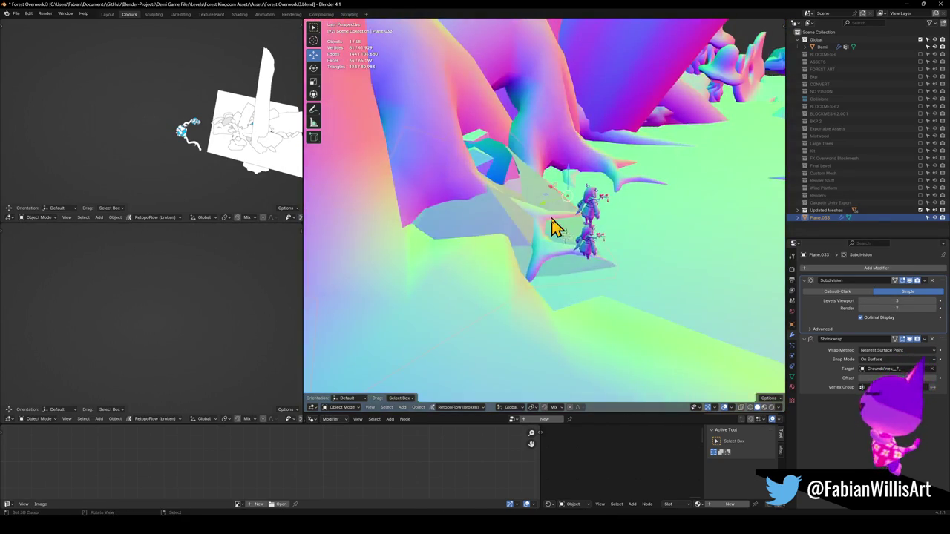
key("s")
left_click(551, 244)
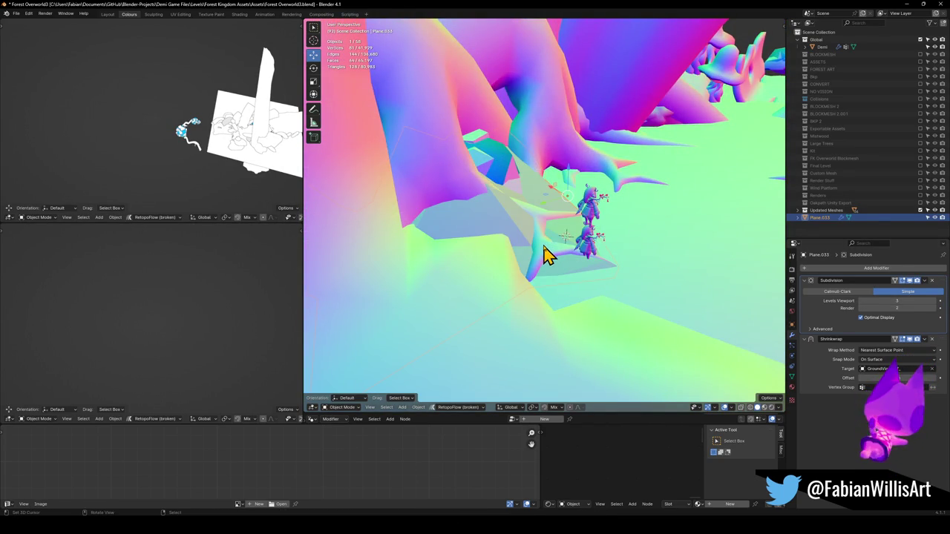
- Move the plane flat under the characters and shade it smooth
key("g")
key("shift+z")
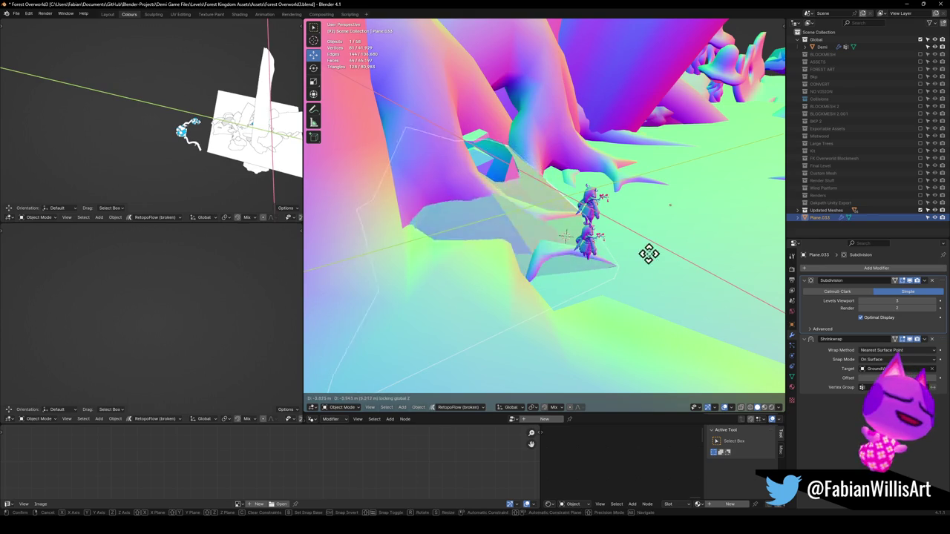
left_click(573, 237)
mouse_move(596, 244)
middle_mouse_down()
mouse_move(570, 210)
mouse_move(589, 208)
mouse_move(607, 225)
middle_mouse_up()
right_click(594, 236)
left_click(591, 228)
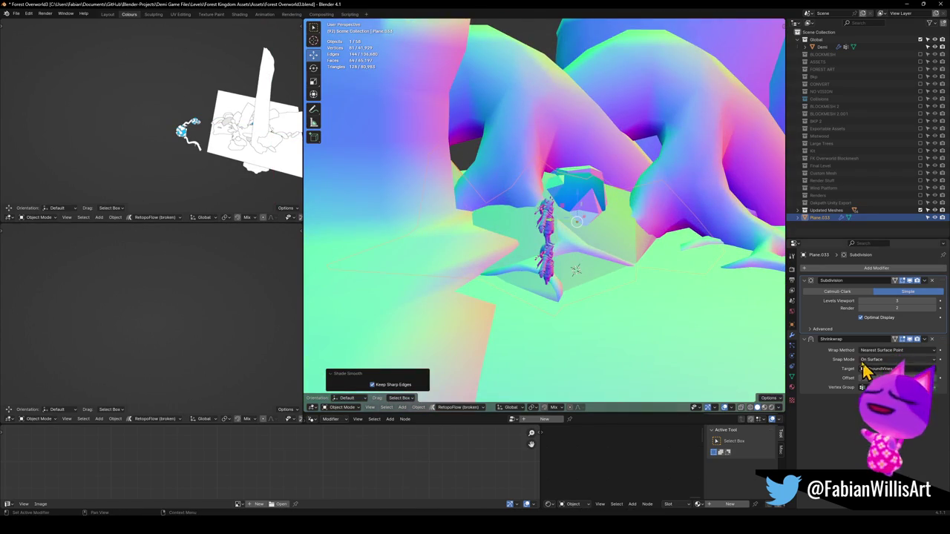
- Test Shrinkwrap offsets and Inside, Outside, Above Surface snap modes, then set Project wrap method
left_click_drag(896, 378, 901, 378)
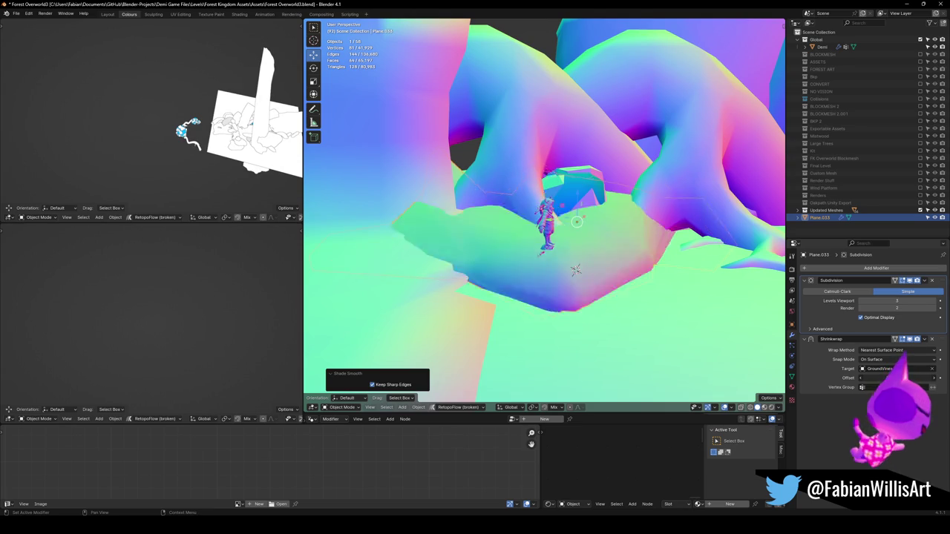
left_click(885, 359)
left_click(882, 376)
left_click(888, 359)
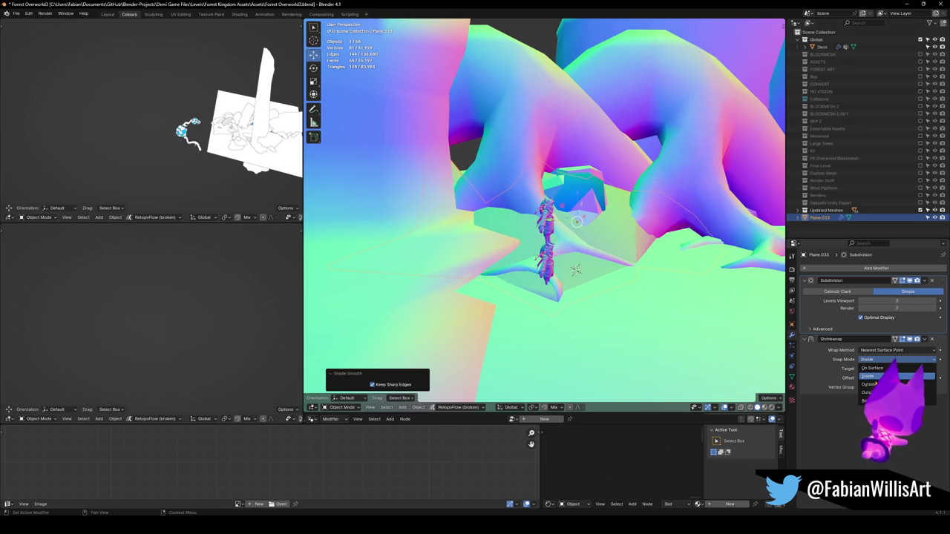
left_click(873, 384)
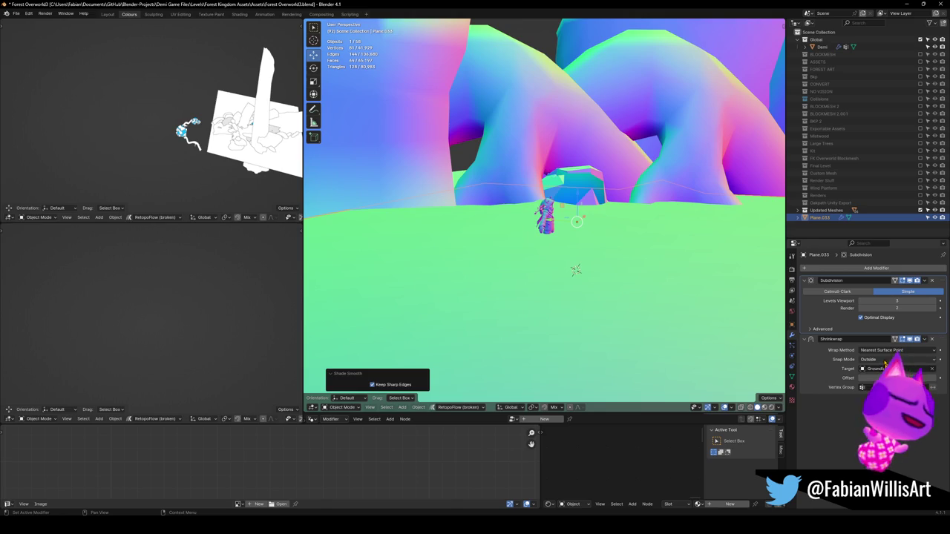
left_click(876, 393)
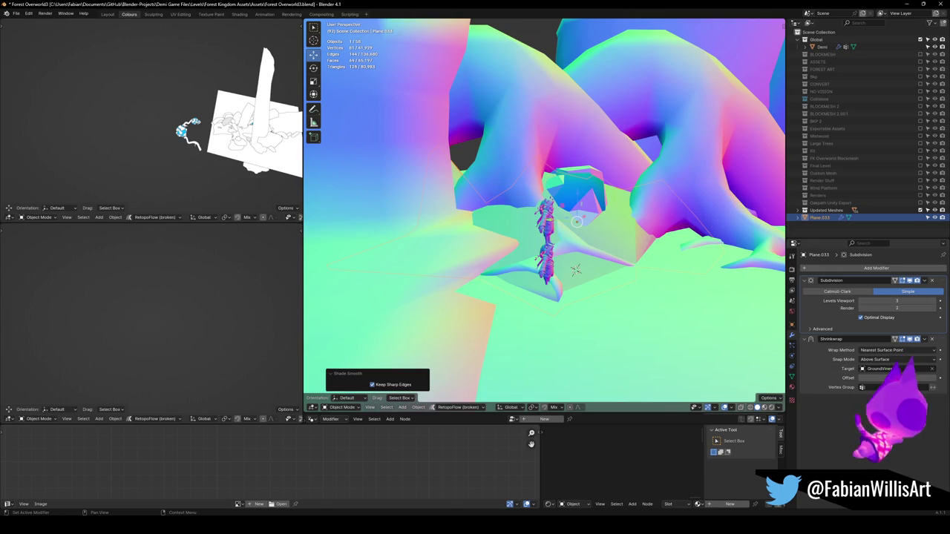
left_click(876, 363)
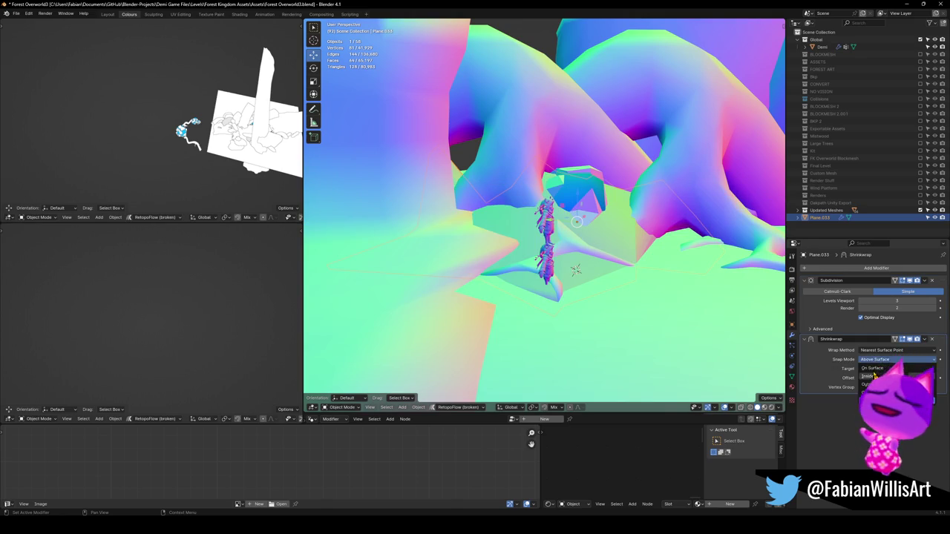
left_click(876, 367)
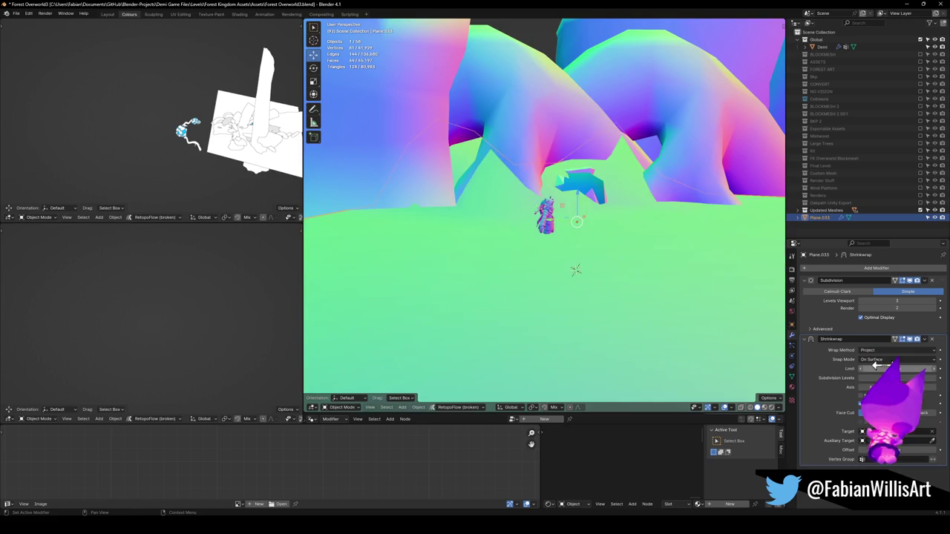
- Lower Plane.033 along Z to about -1.6 m
middle_click_drag(623, 239, 671, 244)
key("g")
key("z")
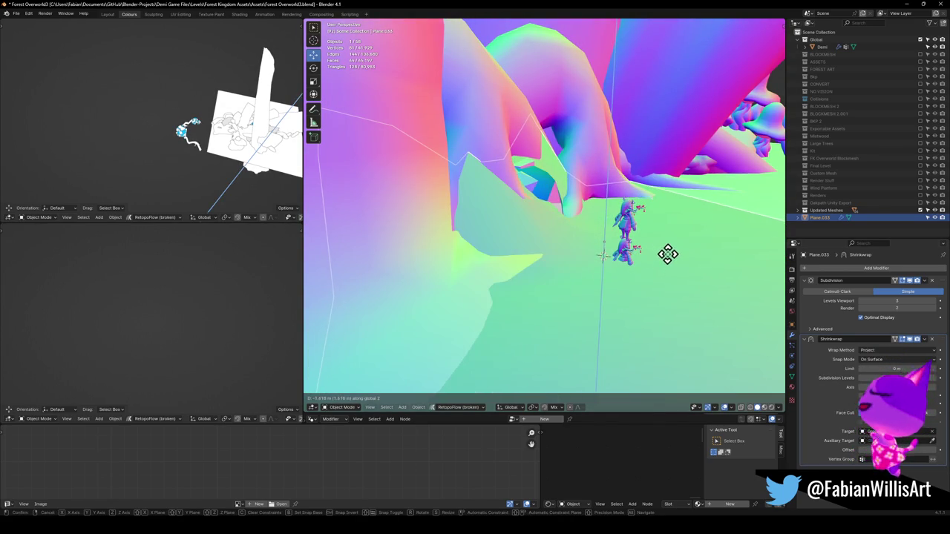
left_click(668, 254)
middle_click_drag(668, 255, 656, 263)
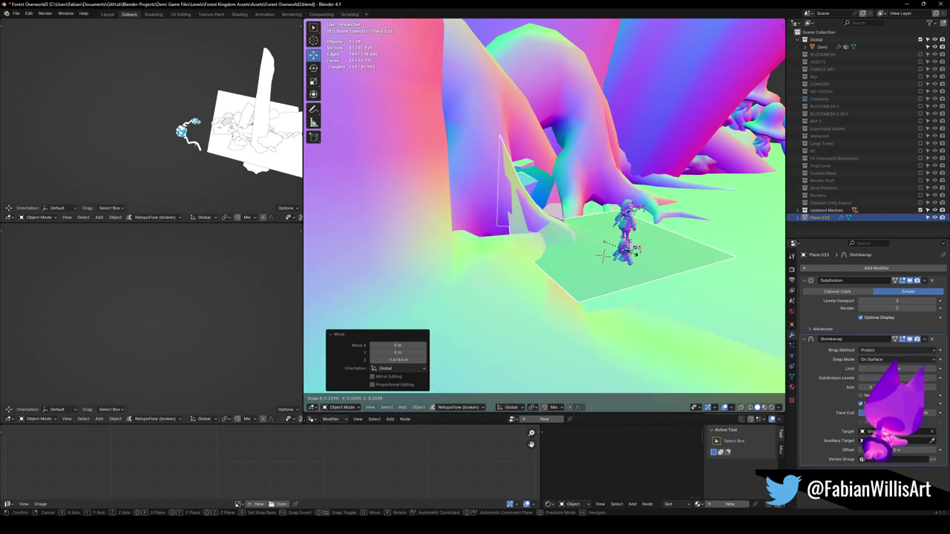
- Shrink the plane to 0.617 scale, lower it further, and raise Subdivision viewport level to 4
key("s")
key("g")
key("z")
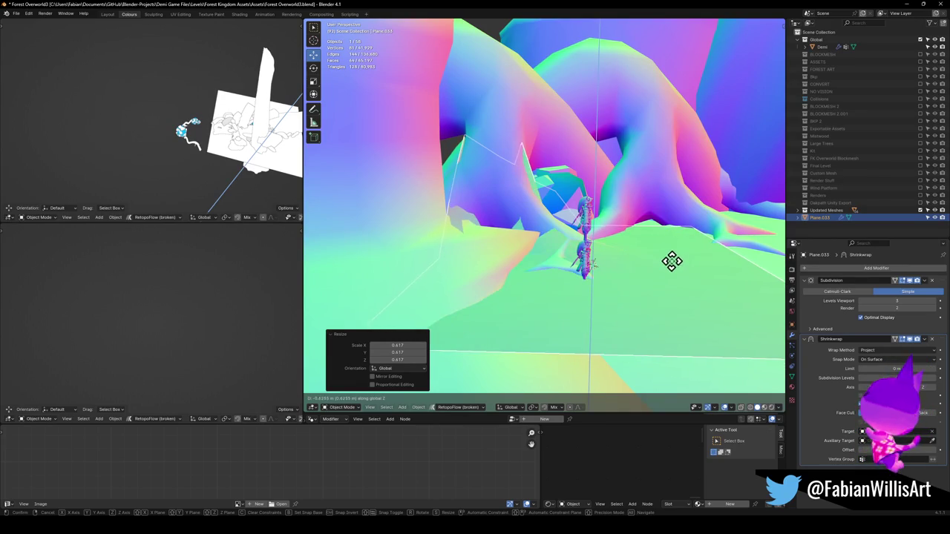
left_click(670, 289)
key("r")
key("r")
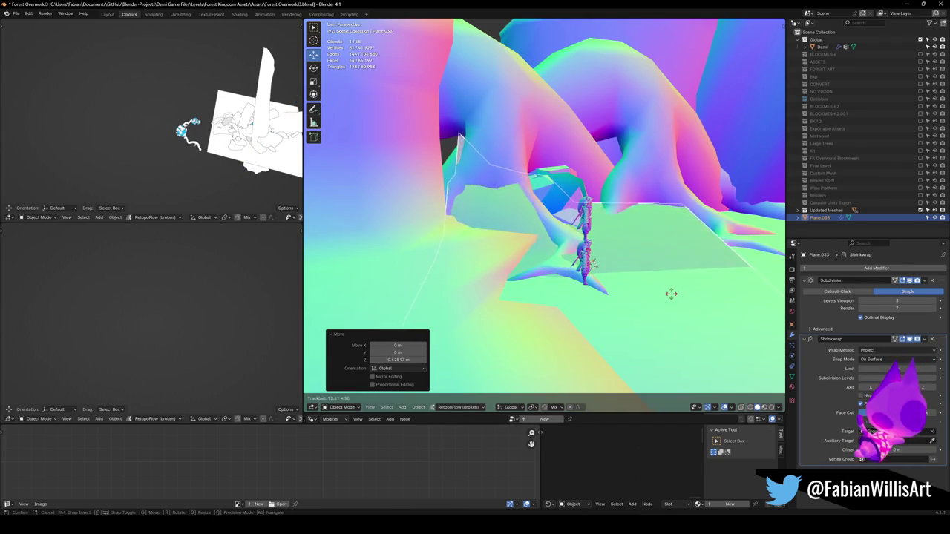
right_click(670, 291)
middle_click_drag(634, 272, 687, 291)
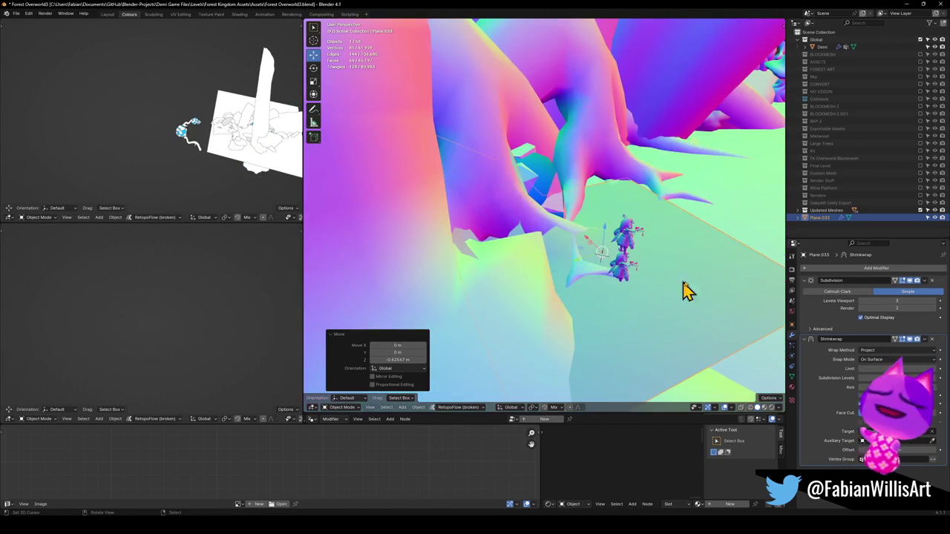
left_click(933, 302)
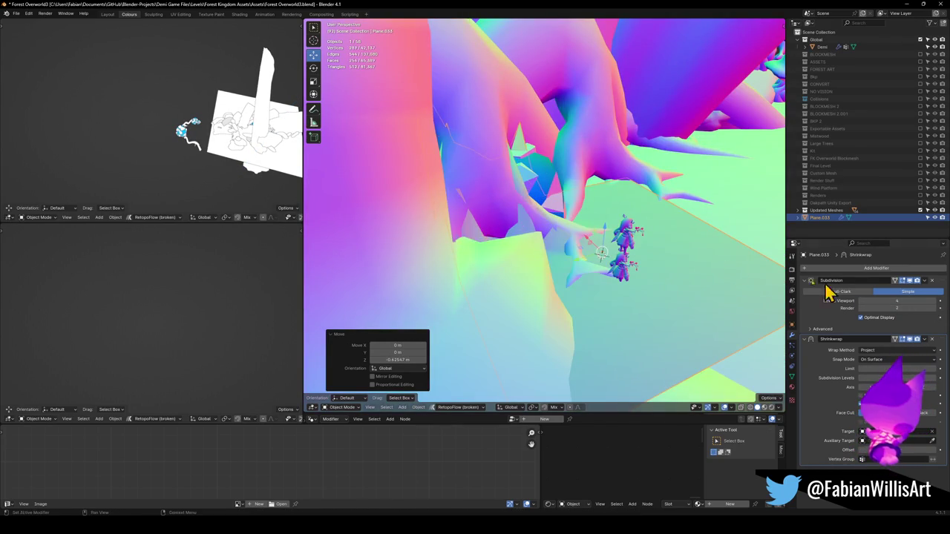
- Settle the plane along Z just under the characters' feet and enter Edit Mode
middle_click_drag(583, 257, 562, 240)
key("g")
key("z")
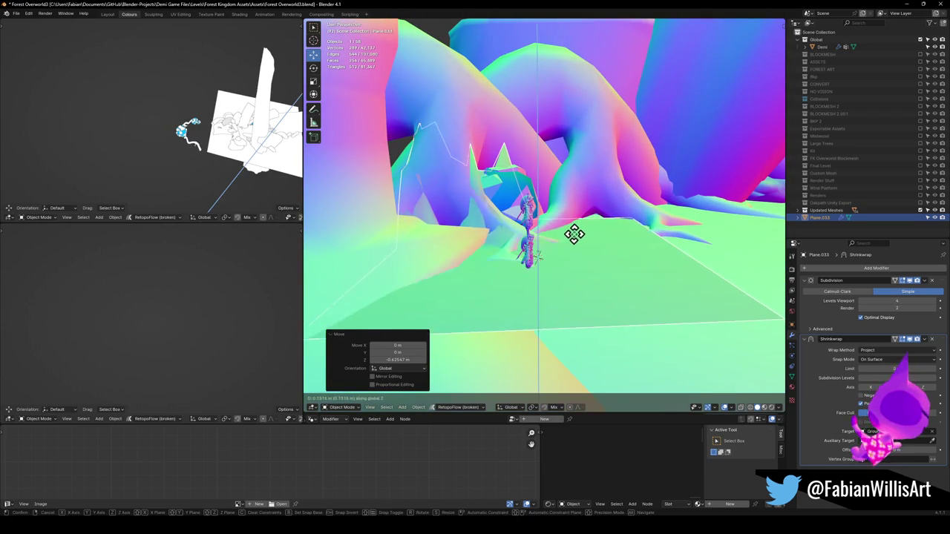
left_click(578, 248)
middle_click_drag(577, 248, 594, 260)
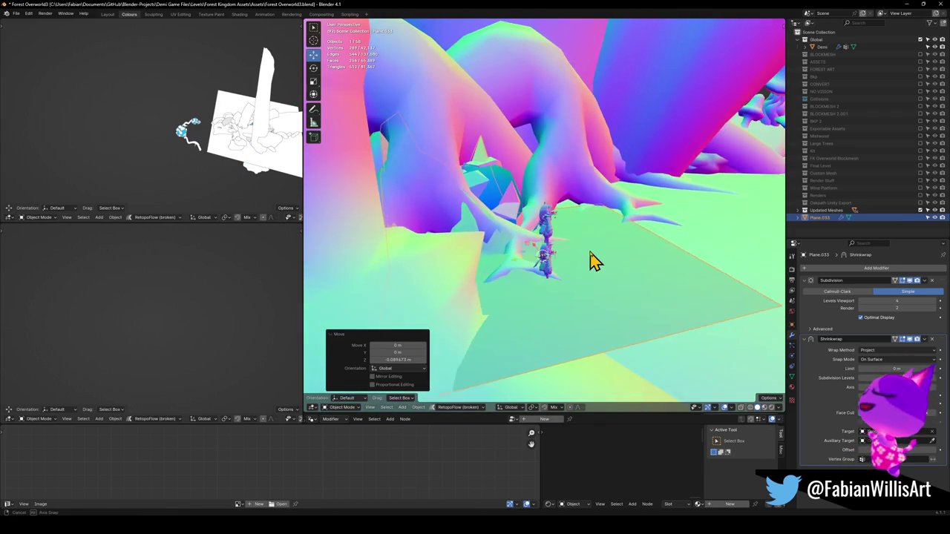
key("Tab")
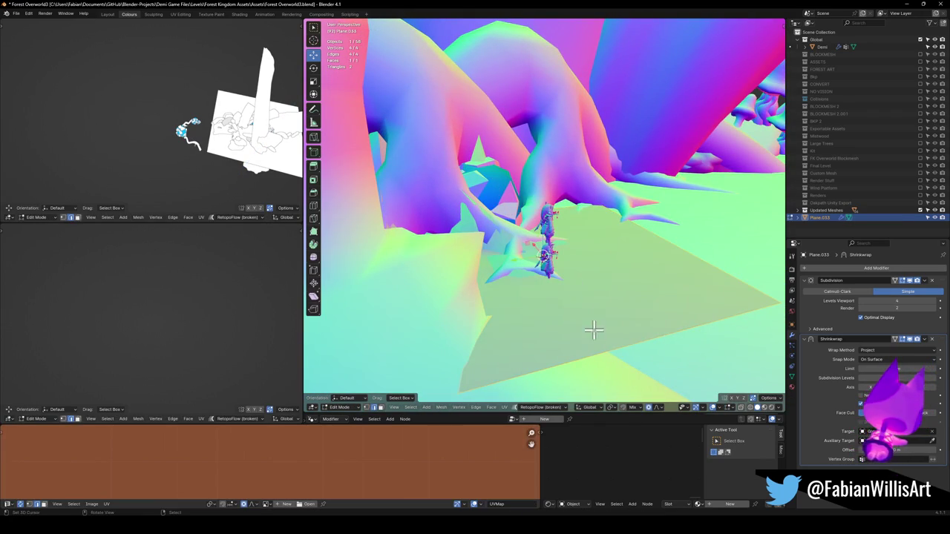
key("Tab")
mouse_move(628, 362)
middle_mouse_down()
mouse_move(616, 322)
mouse_move(600, 352)
mouse_move(507, 329)
mouse_move(574, 329)
middle_mouse_up()
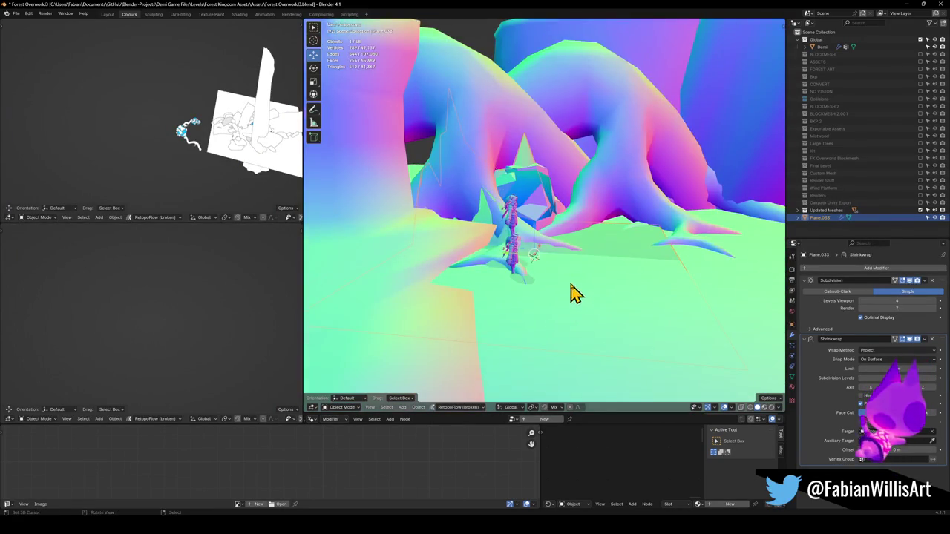
scroll(557, 290, "up", 3)
scroll(568, 290, "up", 2)
scroll(564, 297, "up", 2)
key("Tab")
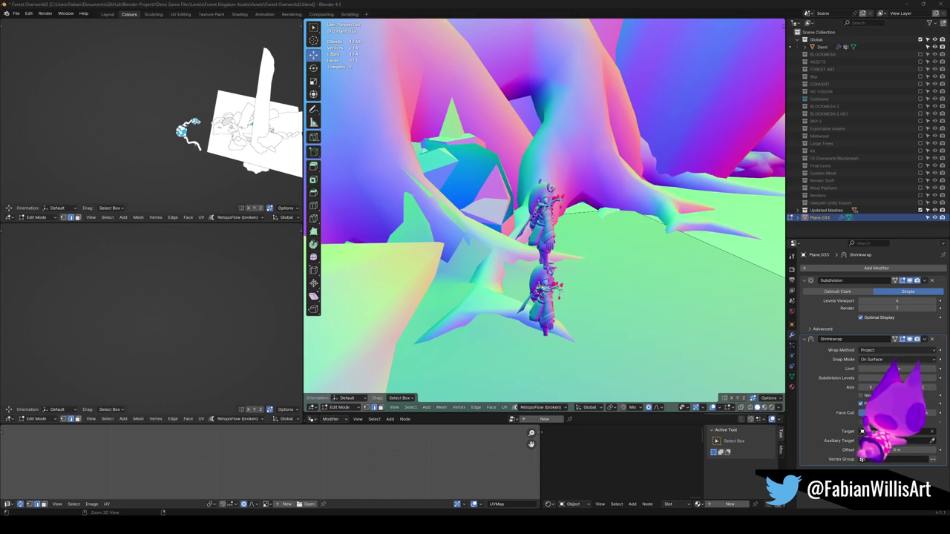
middle_click_drag(582, 236, 572, 289)
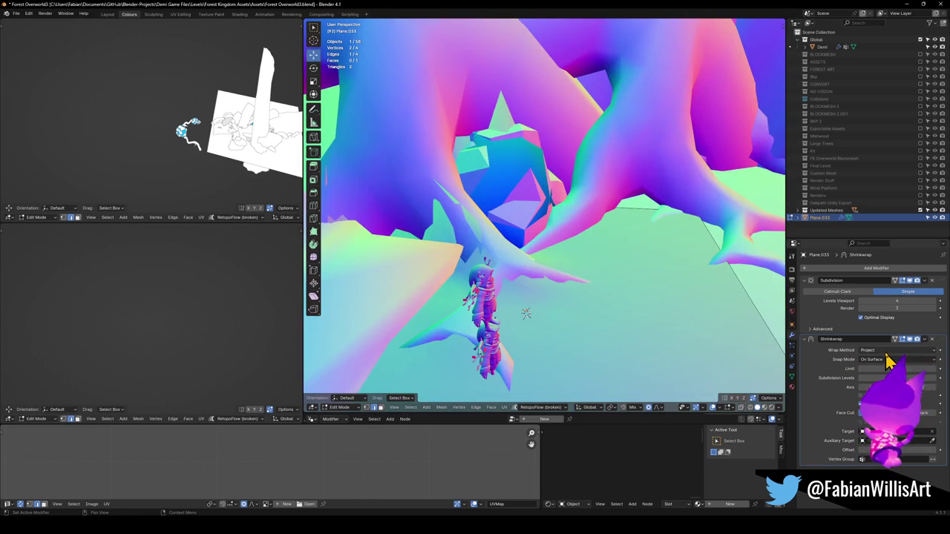
left_click(874, 375)
- Exit Edit Mode and move the plane to a new height along Z
middle_click_drag(593, 305, 619, 312)
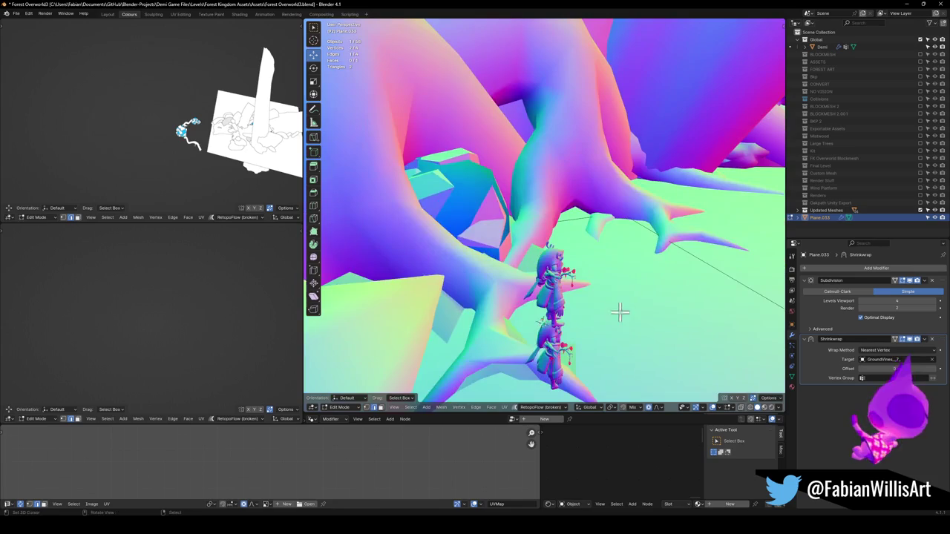
middle_click_drag(615, 204, 647, 259)
key("Tab")
key("g")
key("z")
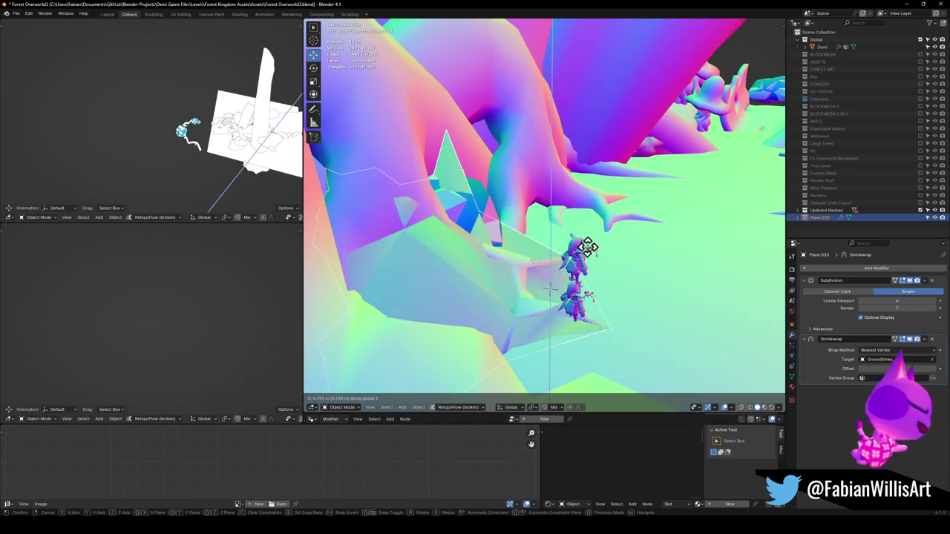
left_click(526, 293)
- Raise the plane a further 0.947 m along Z
mouse_move(526, 292)
middle_mouse_down()
mouse_move(605, 268)
mouse_move(545, 250)
mouse_move(467, 260)
mouse_move(465, 246)
mouse_move(572, 271)
mouse_move(598, 260)
middle_mouse_up()
key("g")
key("z")
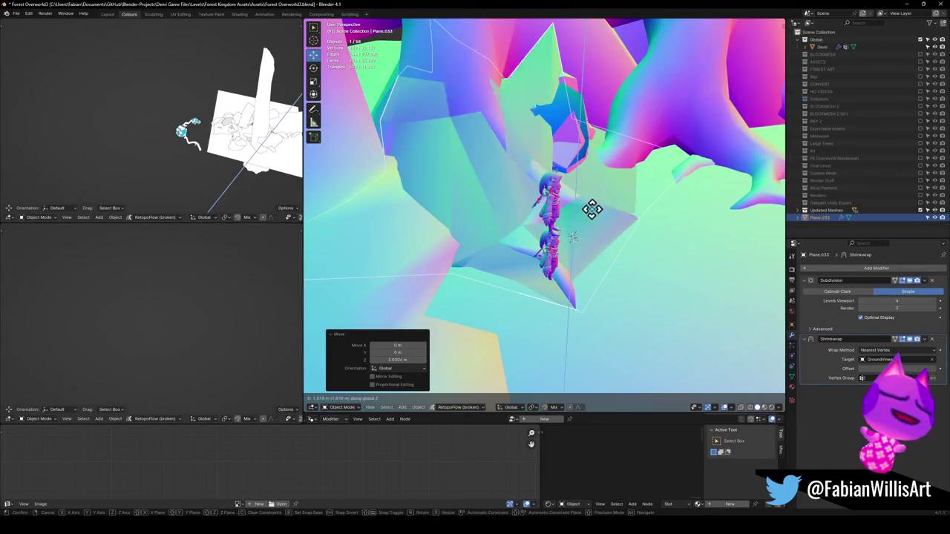
left_click(544, 234)
mouse_move(544, 234)
middle_mouse_down()
mouse_move(520, 244)
mouse_move(557, 218)
mouse_move(572, 234)
mouse_move(558, 256)
middle_mouse_up()
- Change the level of the plane's Subdivision modifier
scroll(594, 248, "up", 3)
scroll(619, 238, "up", 2)
mouse_move(614, 233)
middle_mouse_down()
mouse_move(658, 244)
mouse_move(642, 225)
mouse_move(878, 301)
middle_mouse_up()
left_click(862, 303)
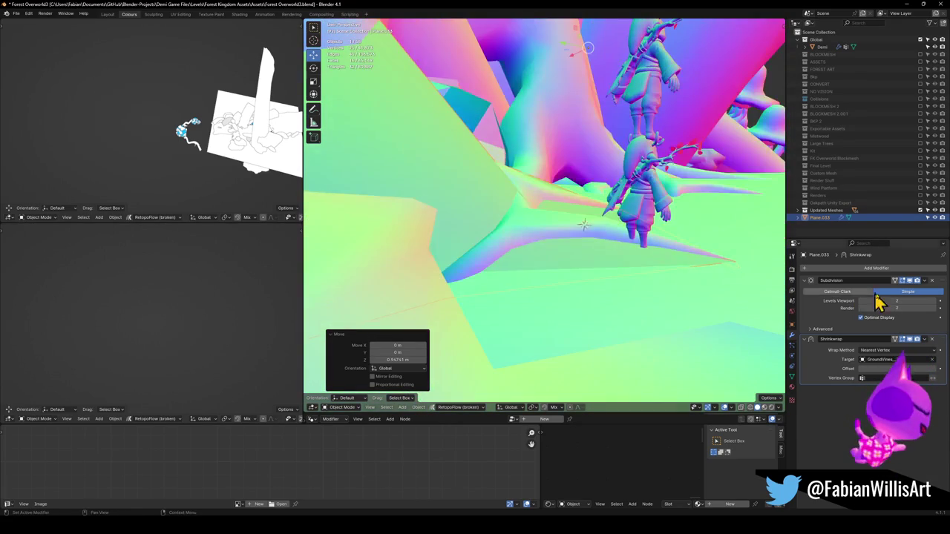
- Scale the plane slightly smaller, then hide it from the viewport
mouse_move(653, 248)
middle_mouse_down()
mouse_move(561, 234)
mouse_move(530, 250)
mouse_move(677, 255)
mouse_move(606, 221)
mouse_move(522, 280)
mouse_move(530, 271)
mouse_move(509, 256)
mouse_move(437, 242)
mouse_move(610, 269)
middle_mouse_up()
key("s")
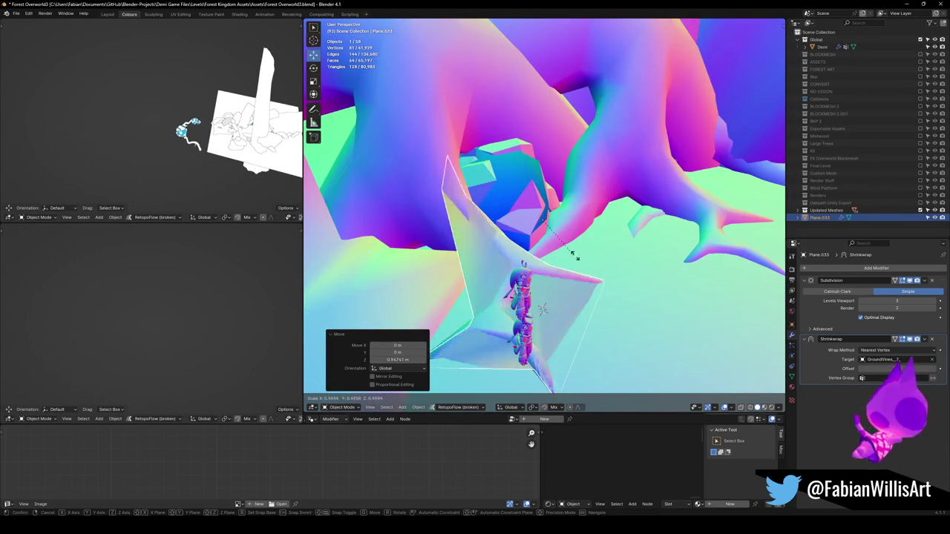
left_click(624, 263)
mouse_move(623, 264)
middle_mouse_down()
mouse_move(562, 259)
mouse_move(596, 248)
mouse_move(617, 269)
mouse_move(536, 311)
mouse_move(447, 290)
mouse_move(555, 284)
mouse_move(573, 326)
mouse_move(561, 280)
mouse_move(539, 270)
mouse_move(594, 271)
mouse_move(577, 276)
mouse_move(569, 263)
mouse_move(653, 280)
mouse_move(644, 244)
mouse_move(600, 233)
middle_mouse_up()
key("h")
- Delete the Shrinkwrap modifier and toggle between wireframe and solid shading to check the plane
left_click(933, 340)
key("z")
left_click(591, 274)
key("z")
left_click(621, 267)
key("z")
left_click(536, 227)
mouse_move(536, 227)
middle_mouse_down()
mouse_move(544, 221)
mouse_move(525, 221)
mouse_move(562, 233)
mouse_move(553, 255)
middle_mouse_up()
key("shift+z")
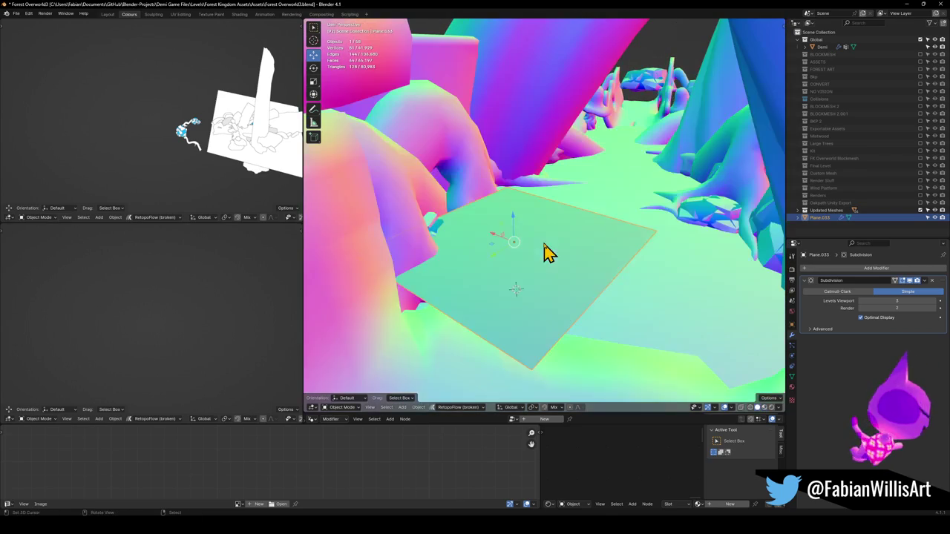
- Resize the plane, rotate it 22.3° about Z and lower it about 4.29 m
key("s")
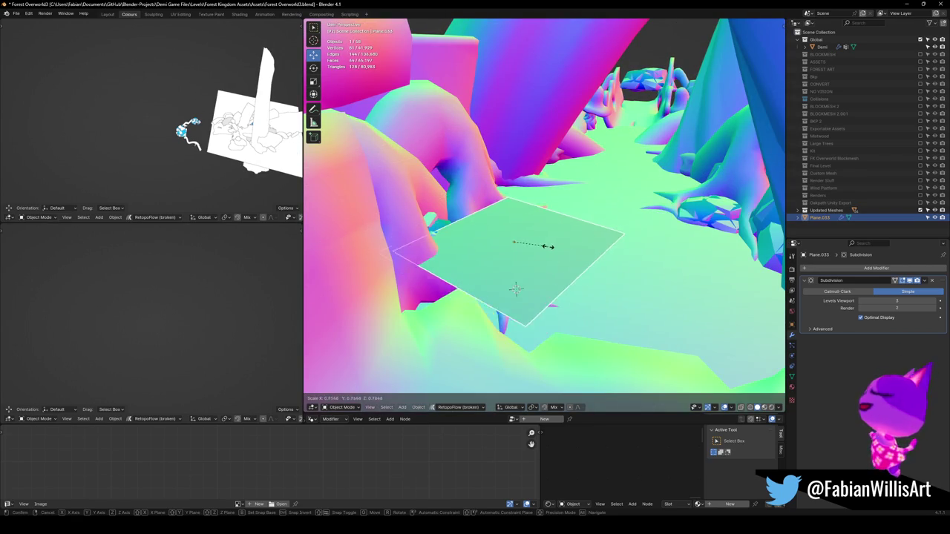
left_click(568, 248)
key("r")
key("z")
left_click(600, 255)
key("g")
key("z")
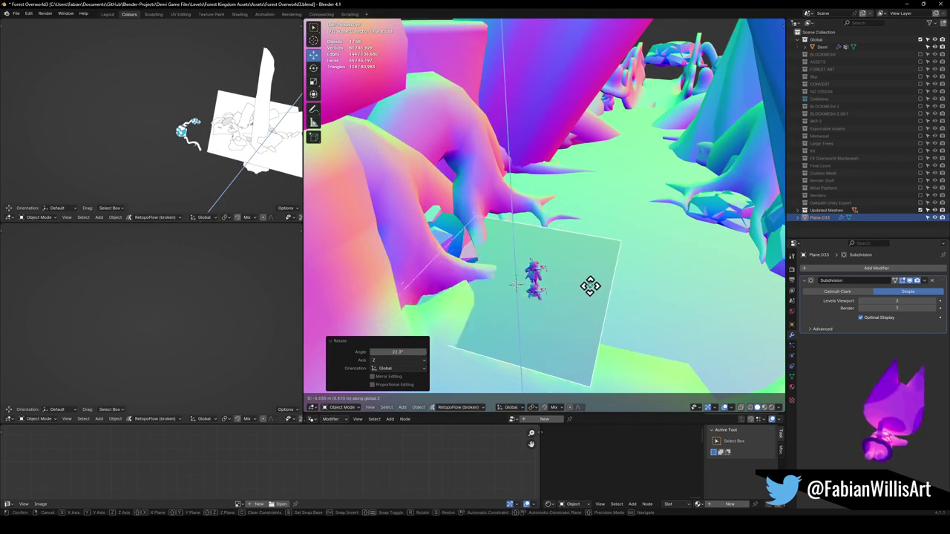
left_click(593, 289)
- Raise the plane about 0.7 m and slide it horizontally under the trees
mouse_move(593, 289)
middle_mouse_down()
mouse_move(587, 278)
mouse_move(628, 301)
mouse_move(602, 312)
middle_mouse_up()
key("s")
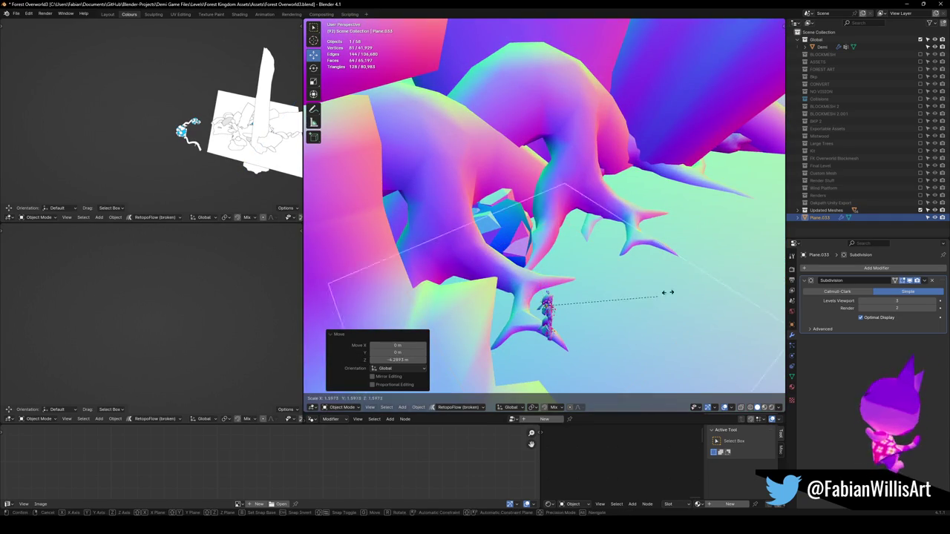
right_click(692, 285)
key("g")
key("z")
left_click(695, 289)
key("g")
key("z")
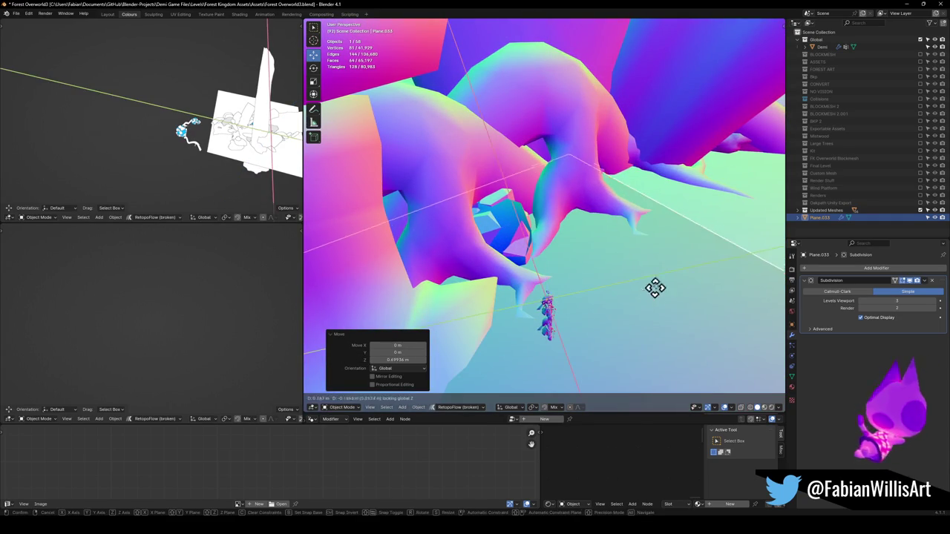
key("shift+z")
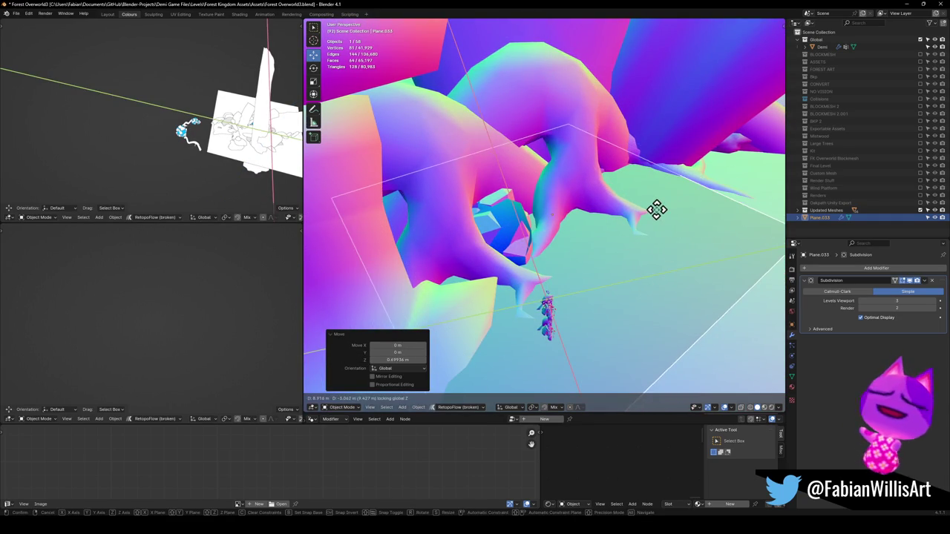
left_click(656, 220)
- Enlarge the plane to 1.122 and lower it beneath the tree roots
mouse_move(656, 230)
middle_mouse_down()
mouse_move(673, 215)
mouse_move(632, 254)
middle_mouse_up()
key("s")
left_click(638, 249)
key("g")
key("z")
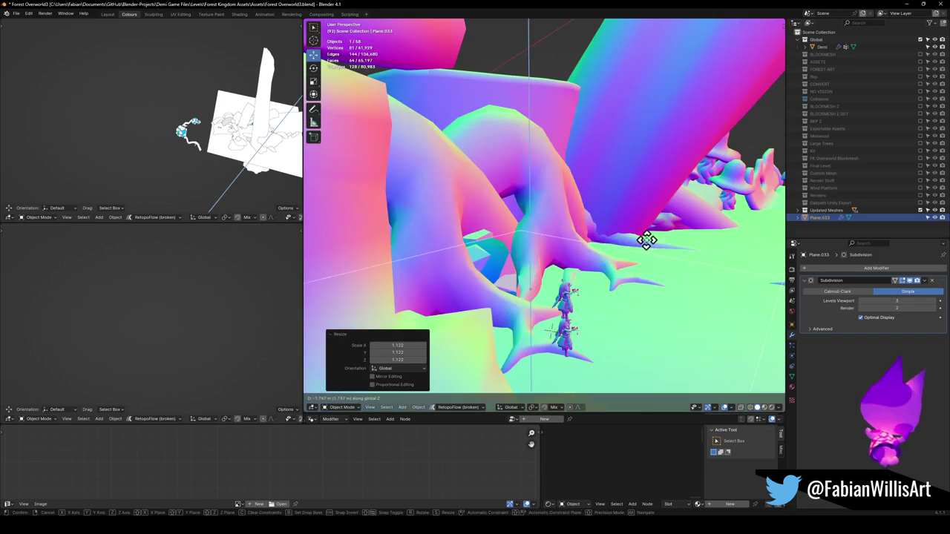
left_click(621, 265)
key("ctrl+a")
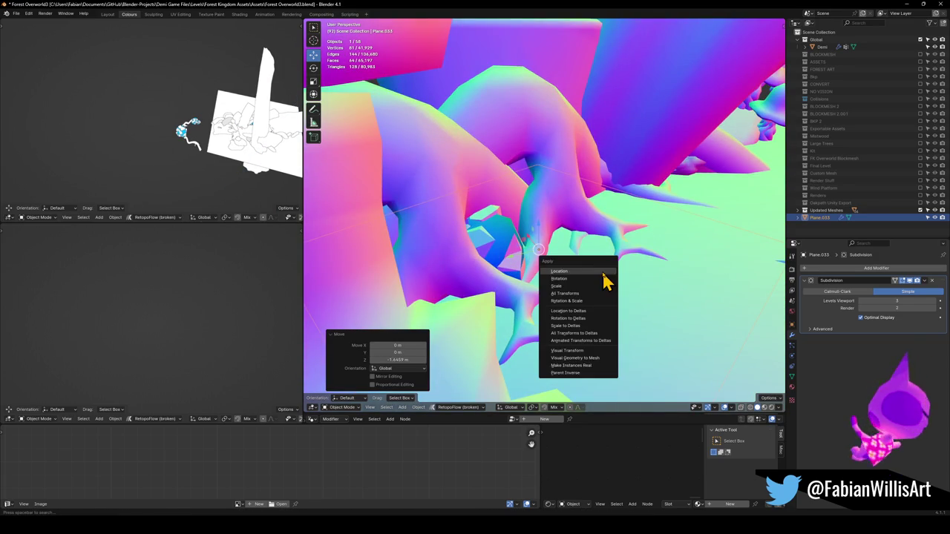
- Apply the plane's rotation, scale and Subdivision modifier, and select all its vertices in Edit Mode
left_click(590, 303)
key("ctrl+a")
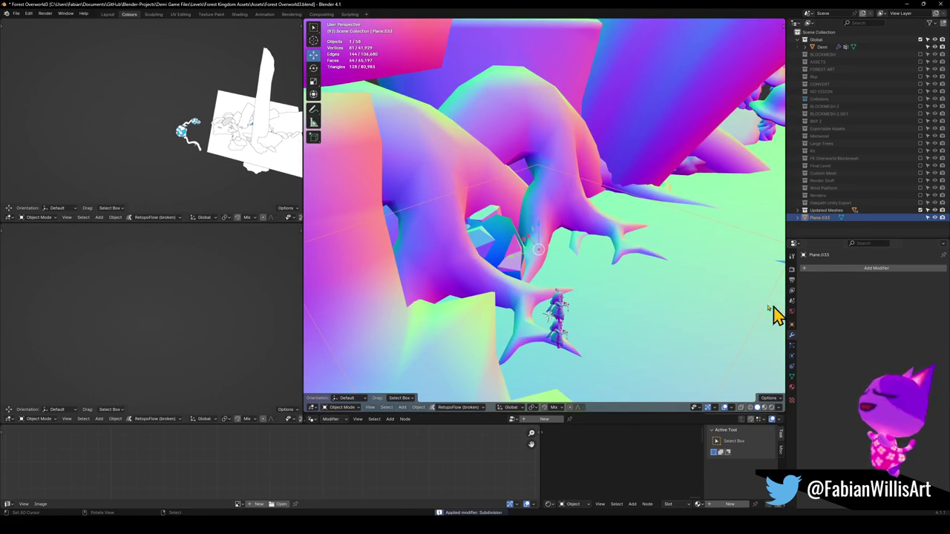
key("Tab")
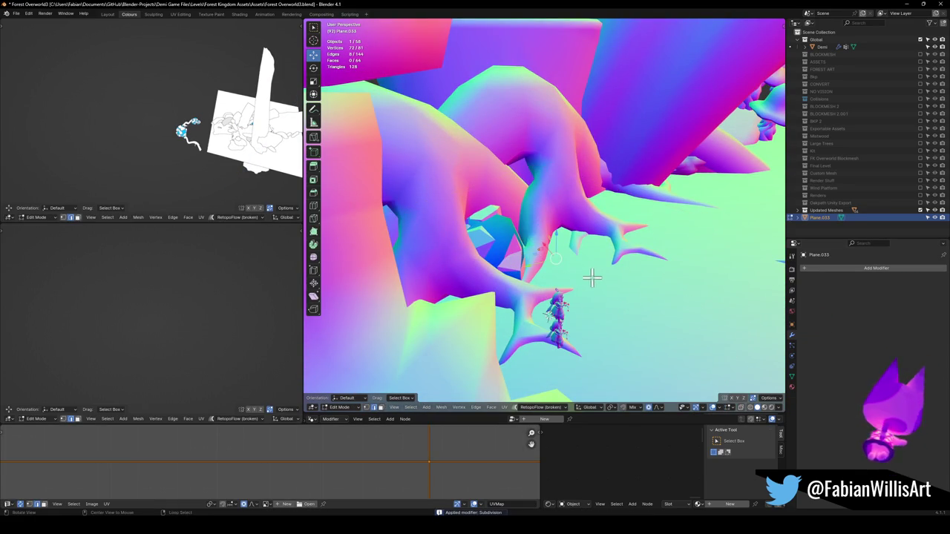
key("alt+z")
key("alt+z")
key("a")
- Subdivide the whole mesh to 289 vertices and switch to Sculpt Mode
right_click(599, 278)
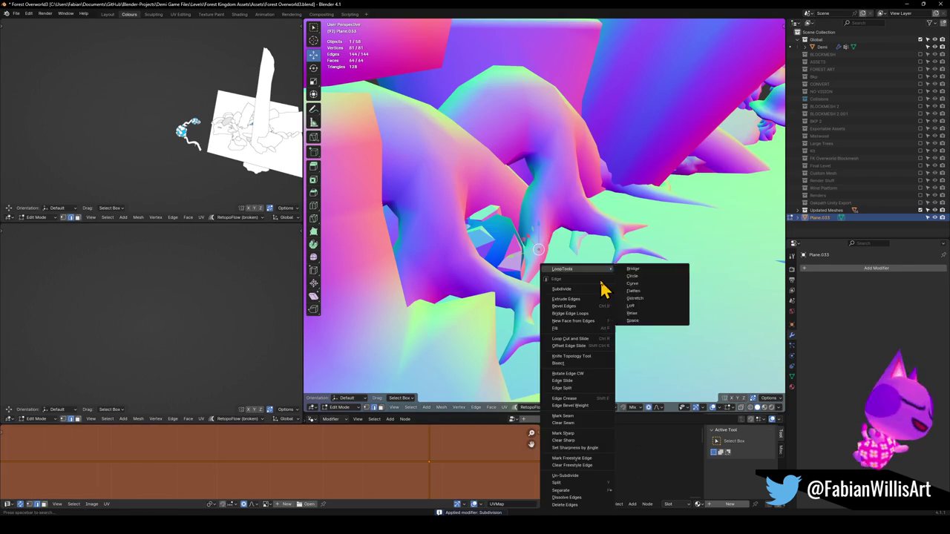
left_click(583, 291)
key("ctrl+Tab")
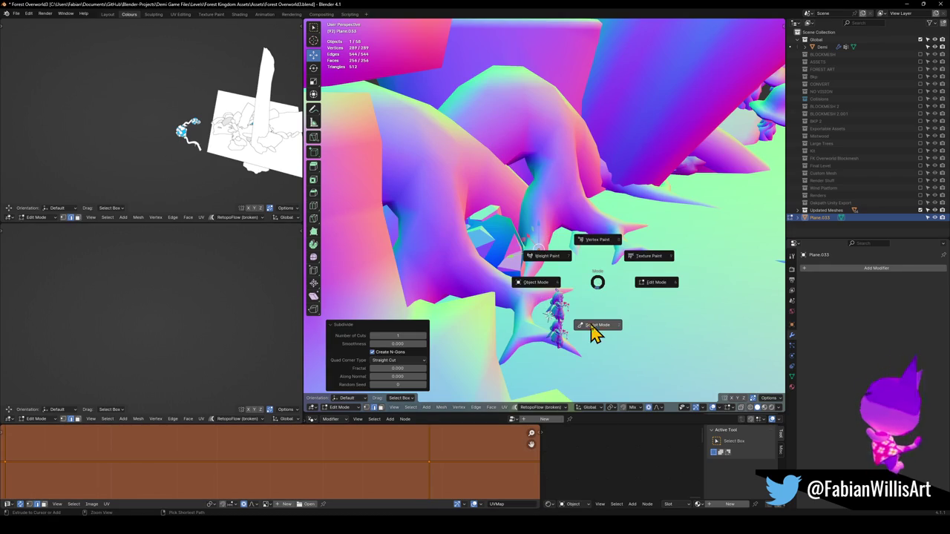
left_click(591, 325)
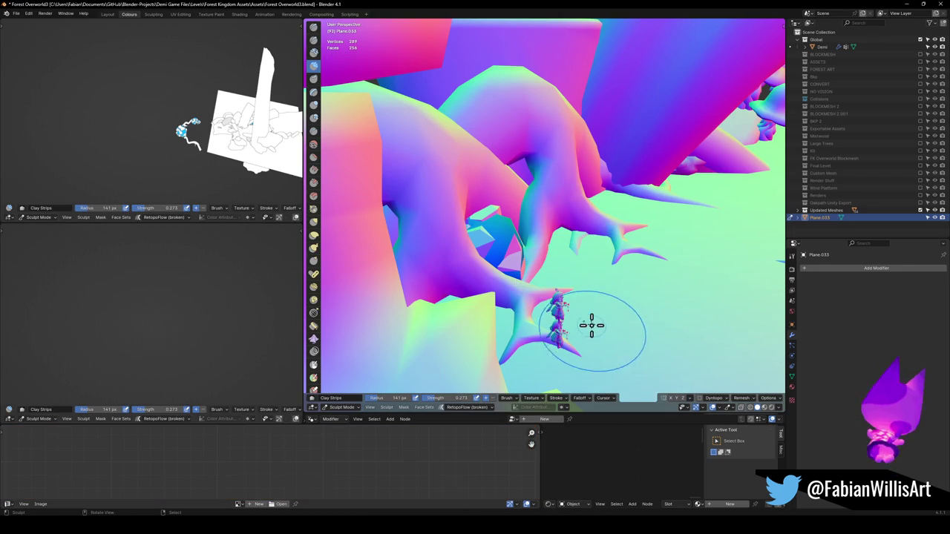
- Use the Clay Strips brush with radius 218 px and strength 0.600
key("q")
left_click(453, 307)
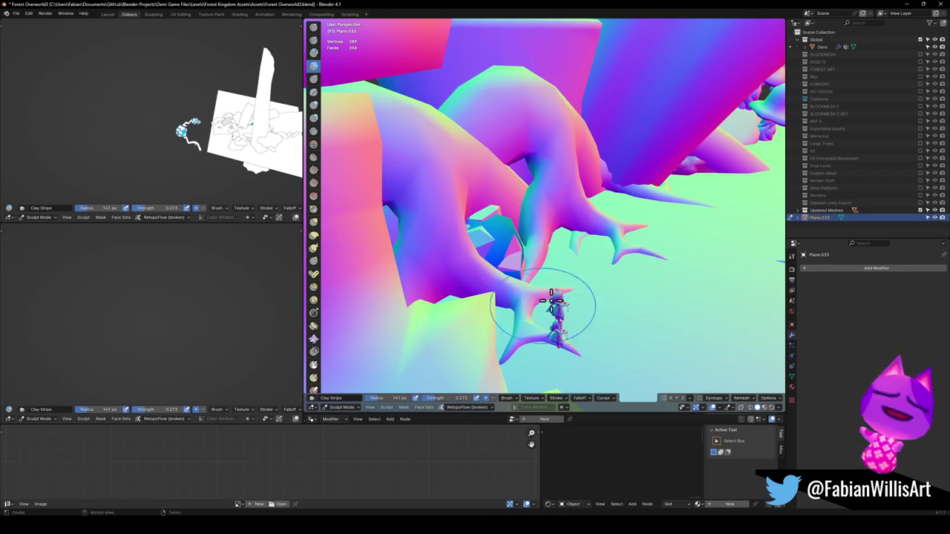
key("f")
left_click(569, 280)
key("shift+f")
left_click(635, 234)
- Fill in and smooth the spiky branch area with clay, shrinking the brush to 112 px
left_click_drag(636, 234, 616, 227)
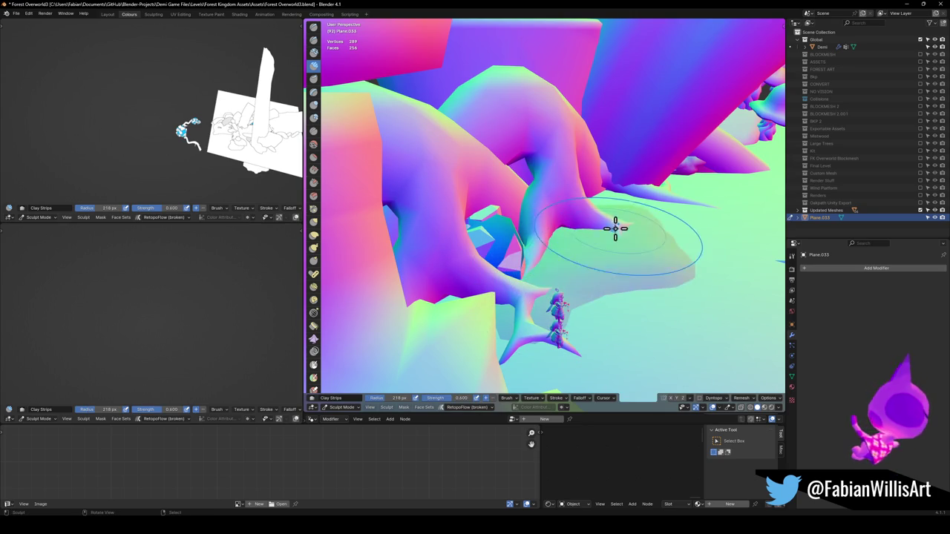
left_click_drag(524, 302, 525, 358)
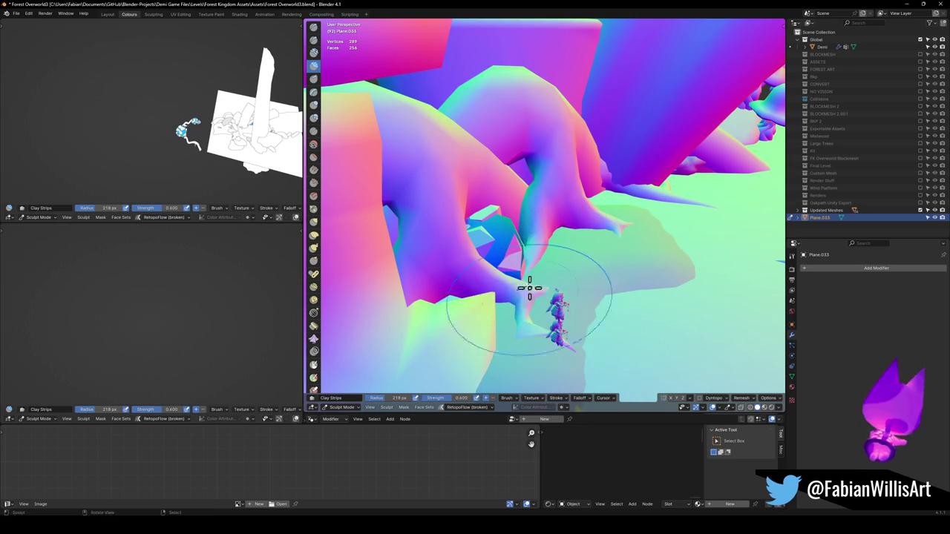
key("f")
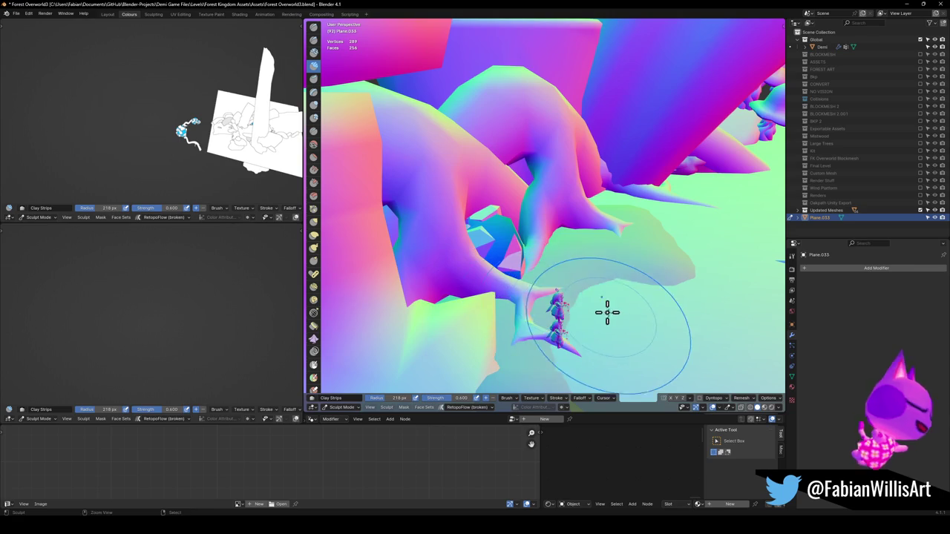
left_click(553, 326)
left_click_drag(553, 327, 566, 340)
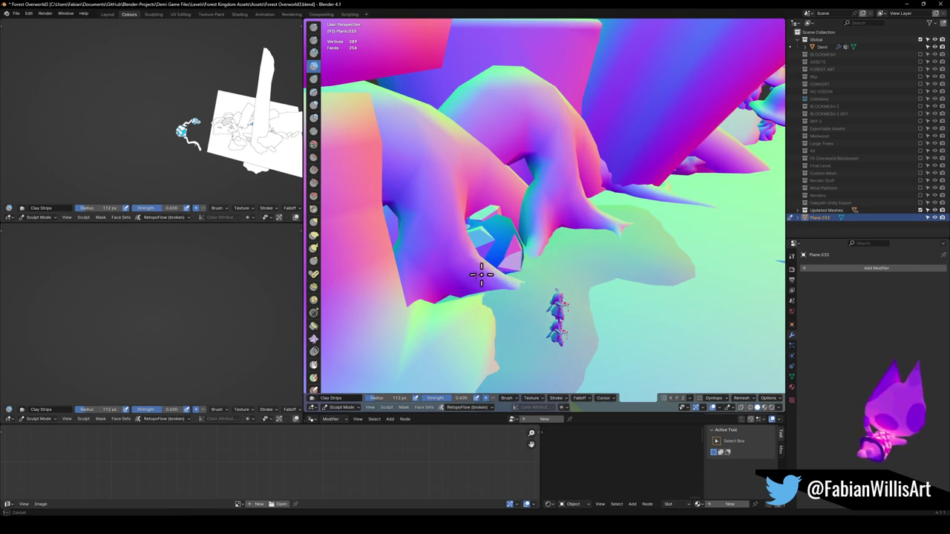
- Sculpt and flatten the ground around the roots and tree trunk
mouse_move(405, 321)
left_mouse_down()
mouse_move(434, 351)
mouse_move(547, 373)
left_mouse_up()
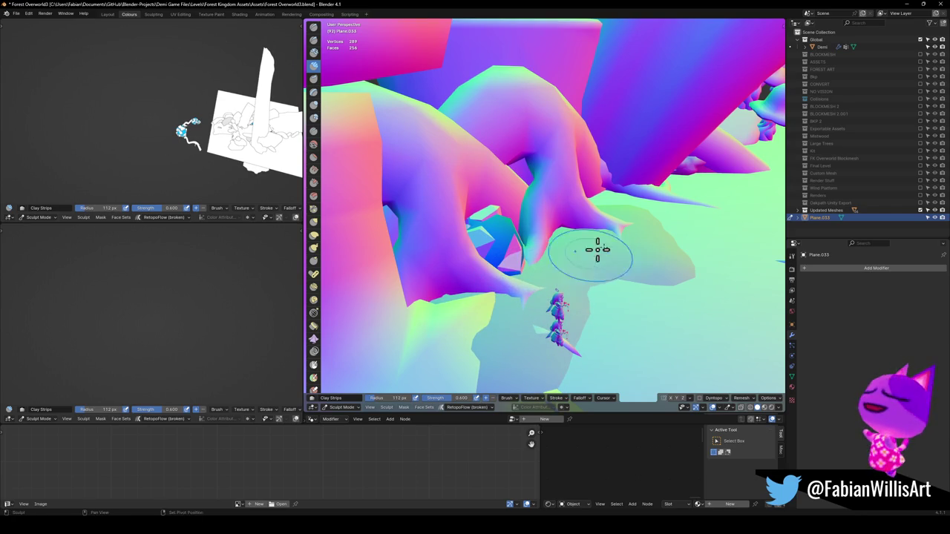
left_click_drag(625, 244, 631, 223)
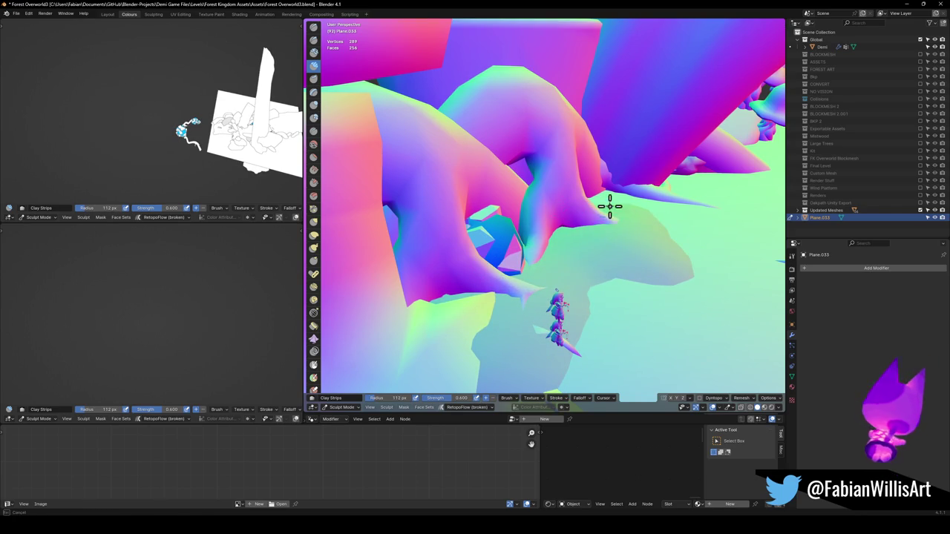
middle_click_drag(617, 219, 549, 250, "ctrl")
mouse_move(530, 218)
left_mouse_down()
mouse_move(484, 209)
mouse_move(485, 273)
left_mouse_up()
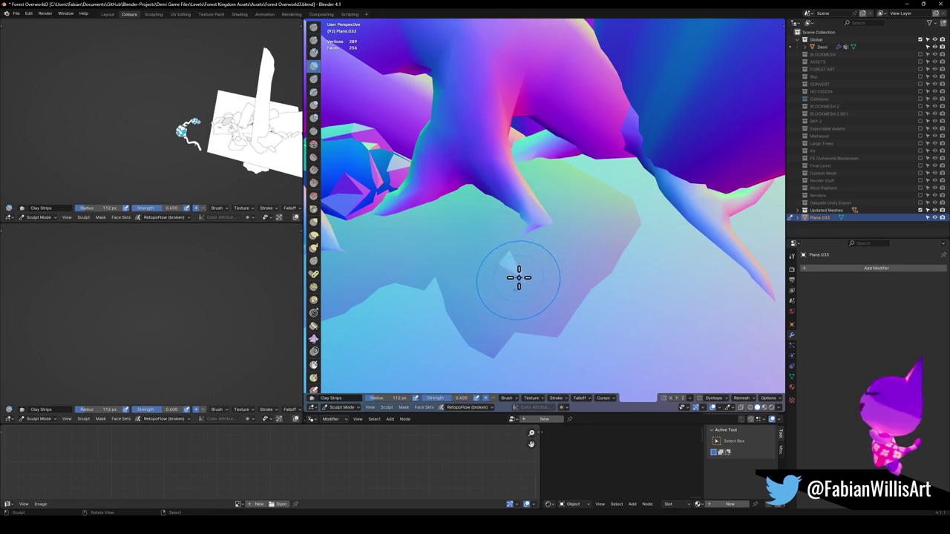
scroll(619, 235, "down", 2)
- Inspect the sculpted ground from low angles, then select part of the mesh in Edit Mode
mouse_move(619, 233)
middle_mouse_down()
mouse_move(585, 193)
mouse_move(595, 256)
middle_mouse_up()
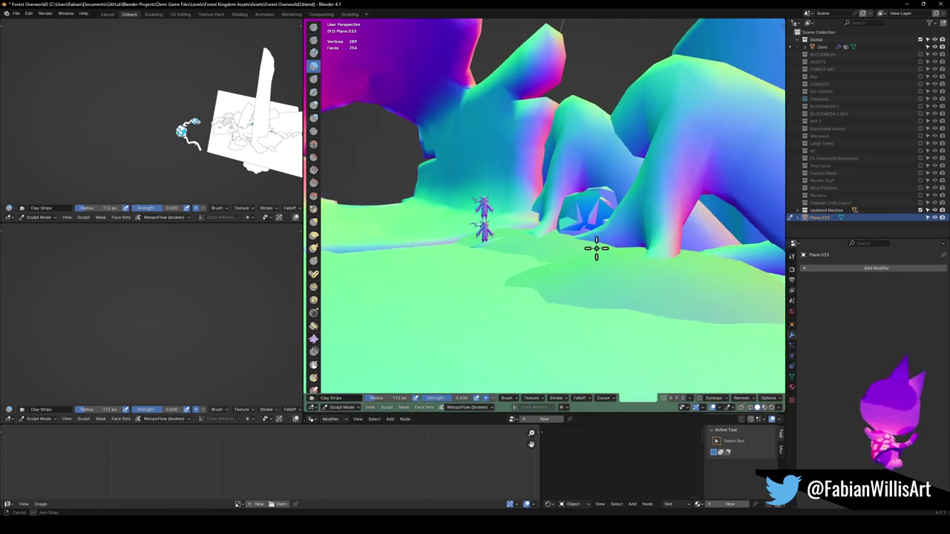
middle_click_drag(595, 256, 629, 262)
middle_click_drag(475, 212, 657, 299)
key("Tab")
left_click(549, 257)
- Rotate the selected vertices -13.1° and move them along Z with proportional falloff
key("r")
left_click(654, 278)
key("g")
key("z")
left_click(527, 204)
mouse_move(527, 204)
middle_mouse_down()
mouse_move(590, 241)
mouse_move(533, 239)
mouse_move(533, 190)
middle_mouse_up()
- Give the selection a small vertical lift and deselect all vertices
key("r")
right_click(590, 239)
key("g")
key("z")
left_click(589, 233)
key("alt+a")
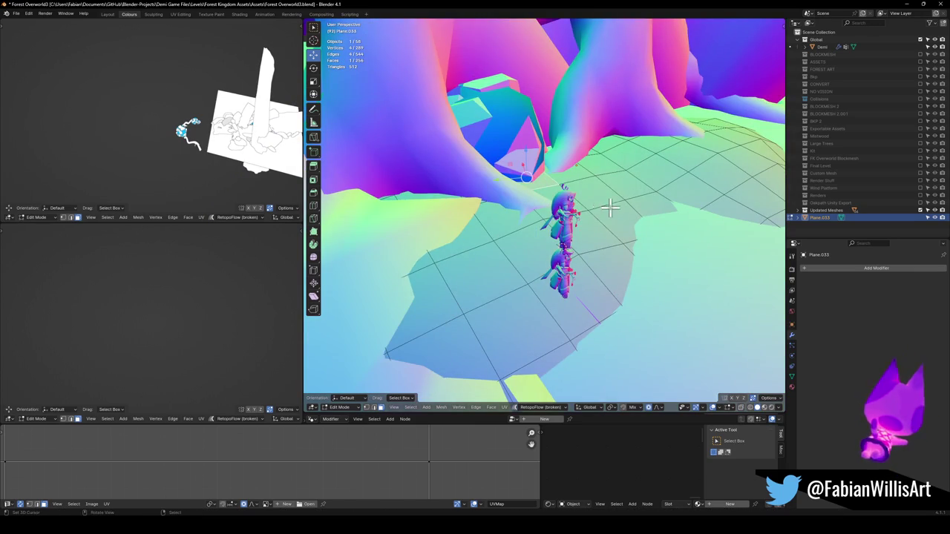
- Move another ground patch vertically with falloff to adjust its height
mouse_move(584, 206)
middle_mouse_down()
mouse_move(598, 218)
mouse_move(534, 205)
middle_mouse_up()
key("g")
key("z")
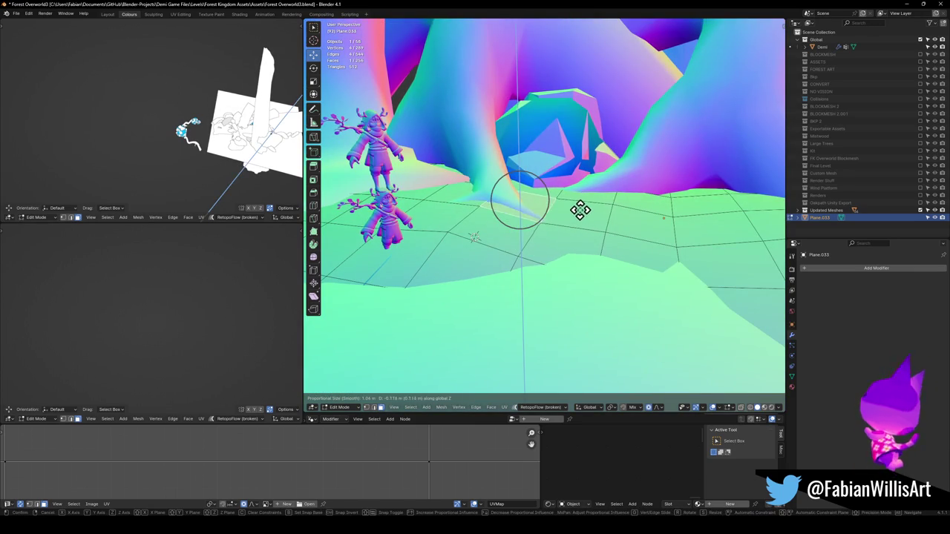
middle_click_drag(580, 211, 531, 226)
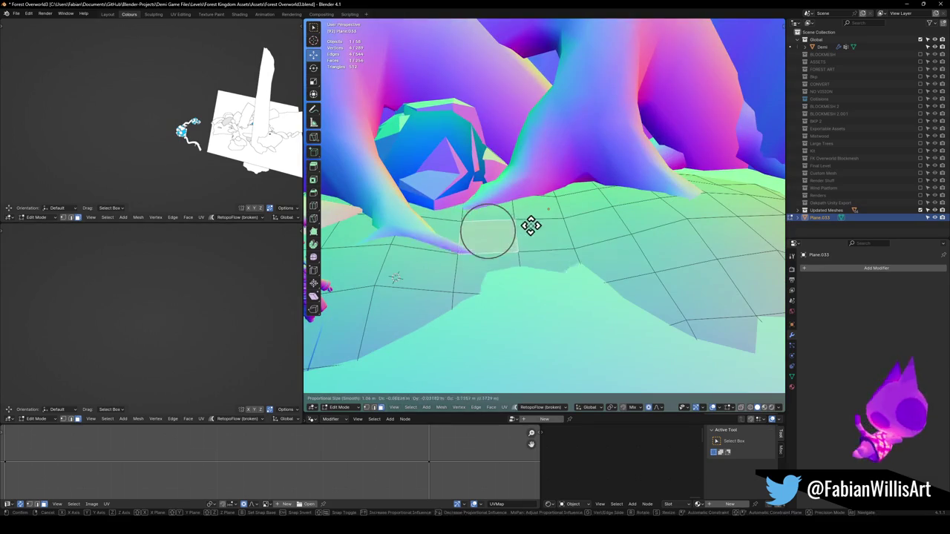
left_click(533, 221)
mouse_move(535, 221)
middle_mouse_down()
mouse_move(509, 213)
mouse_move(518, 236)
mouse_move(510, 239)
middle_mouse_up()
- Switch the plane to Object Mode with normal-matcap shading
key("ctrl+Tab")
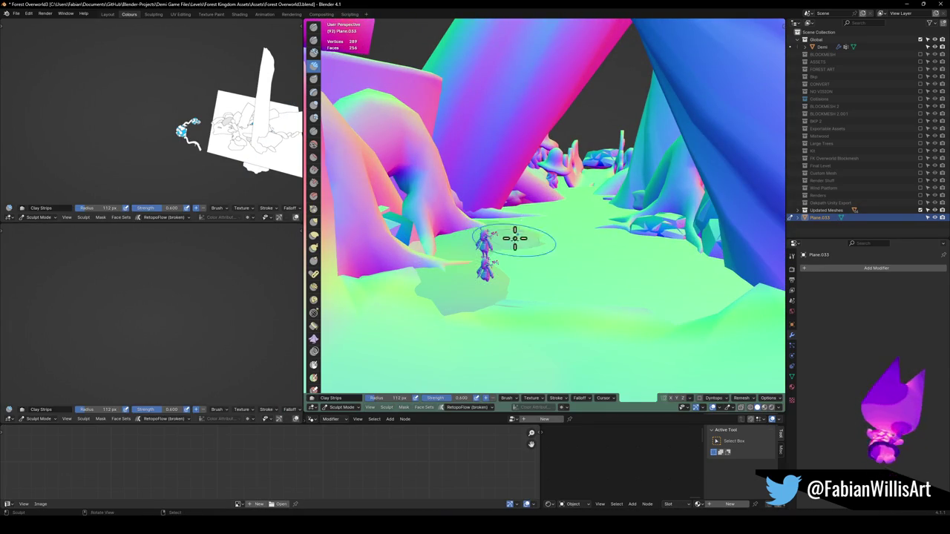
left_click(452, 227)
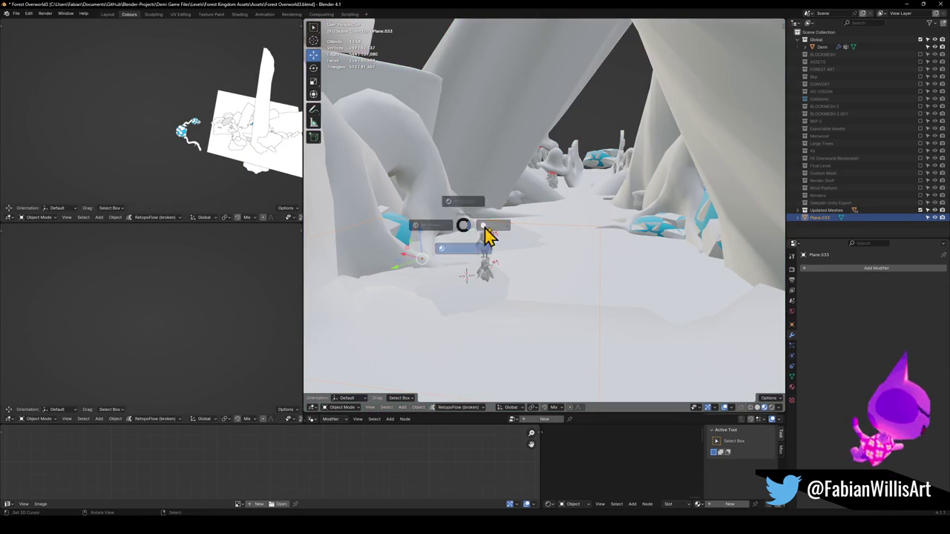
left_click(486, 234)
mouse_move(553, 229)
middle_mouse_down()
mouse_move(536, 223)
mouse_move(562, 206)
middle_mouse_up()
- Back in Edit Mode, lower a vertex along Z with proportional falloff
key("Tab")
key("g")
key("z")
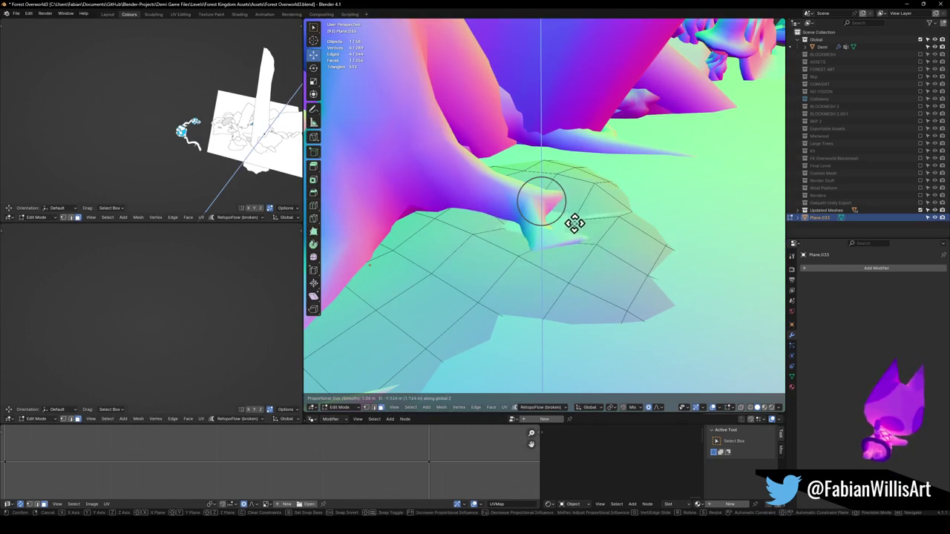
scroll(574, 215, "down", 2)
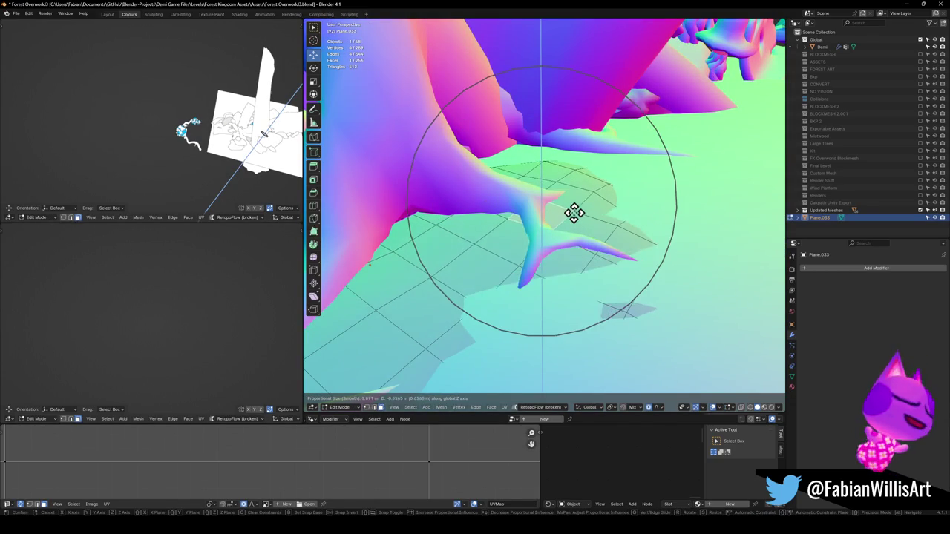
left_click(574, 215)
middle_click_drag(574, 216, 670, 270)
- Flatten the selection to 0.422 vertical scale and adjust its height along Z
key("s")
key("z")
left_click(566, 216)
key("g")
key("z")
left_click(585, 216)
scroll(670, 269, "up", 3)
scroll(700, 282, "down", 3)
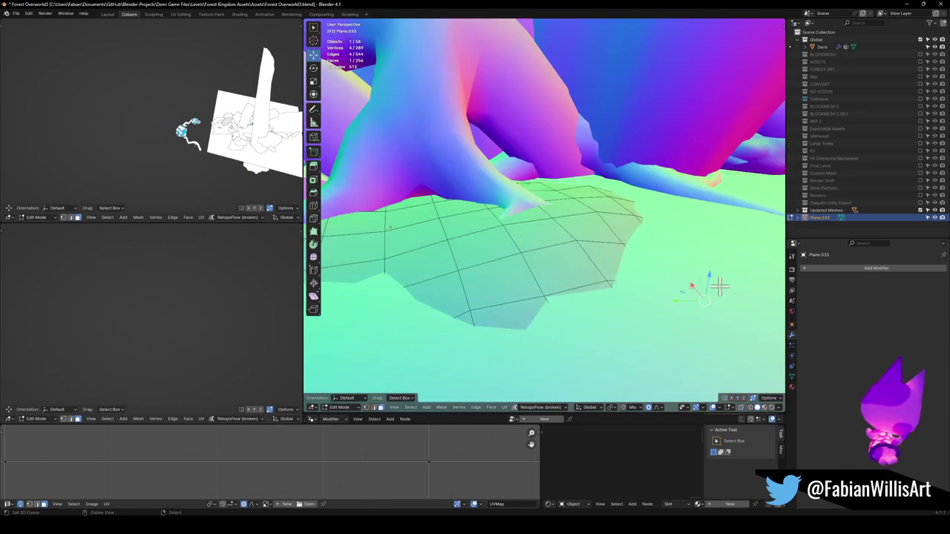
- Raise the ground patch 0.4448 m with proportional falloff
key("g")
key("z")
scroll(718, 258, "up", 3)
left_click(703, 276)
mouse_move(704, 276)
middle_mouse_down()
mouse_move(721, 276)
mouse_move(651, 269)
mouse_move(583, 223)
middle_mouse_up()
- Abandon a rotation of the patch and return the plane to Sculpt Mode
key("r")
key("Escape")
key("ctrl+Tab")
left_click(550, 245)
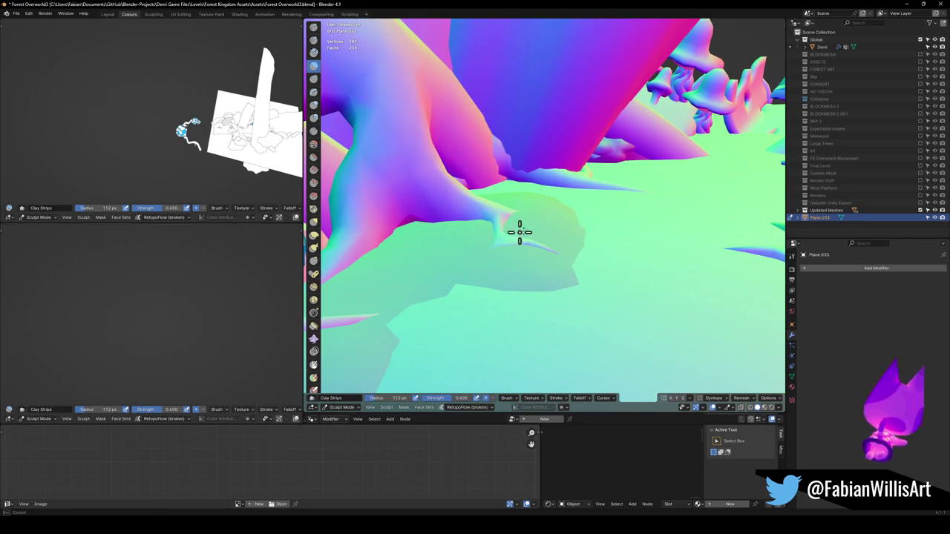
- Lower Plane.033's ground vertices about 0.28 m with proportional falloff, then drop another vertex
middle_click_drag(522, 250, 556, 233)
key("Tab")
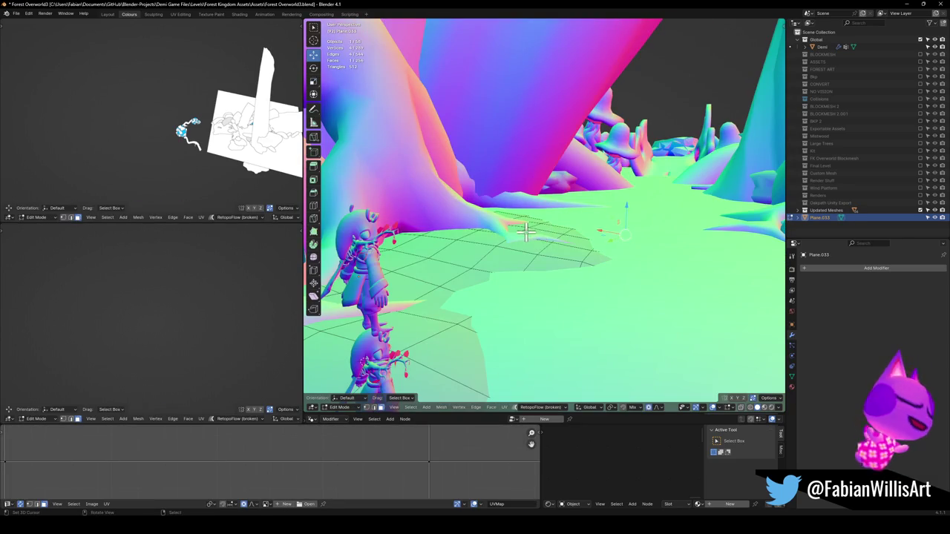
key("g")
key("z")
left_click(557, 229)
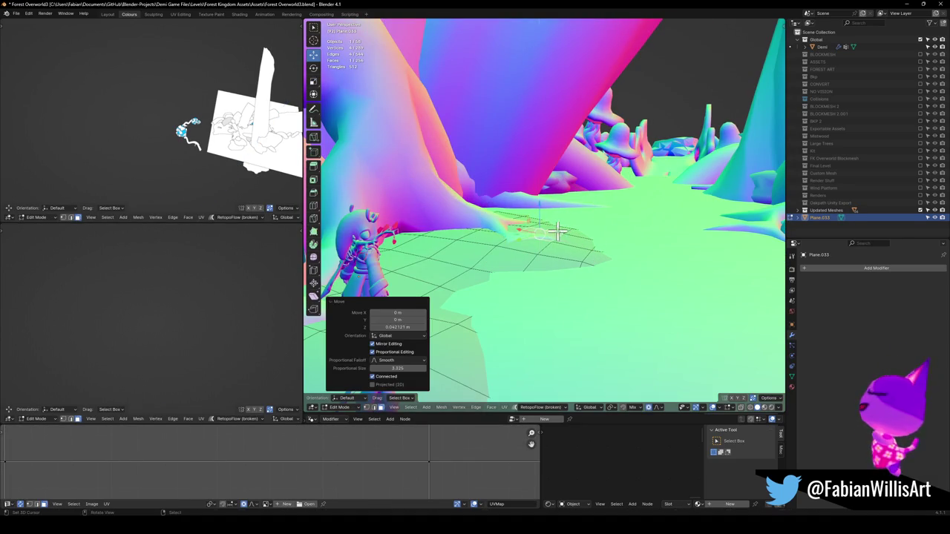
left_click(471, 218)
key("g")
key("z")
left_click(520, 211)
- Move the ground vertices vertically again and rotate the patch to follow the roots
middle_click_drag(520, 211, 569, 239)
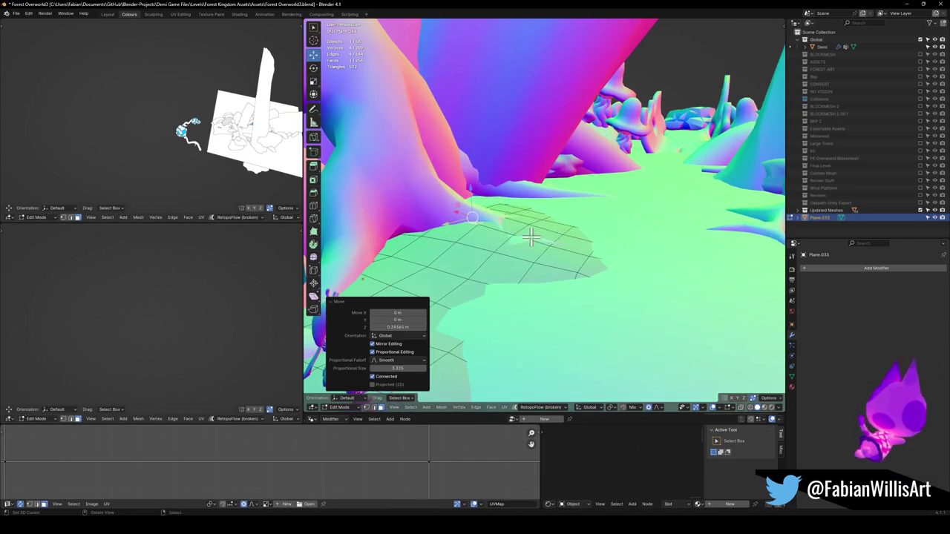
key("g")
key("z")
left_click(568, 240)
key("r")
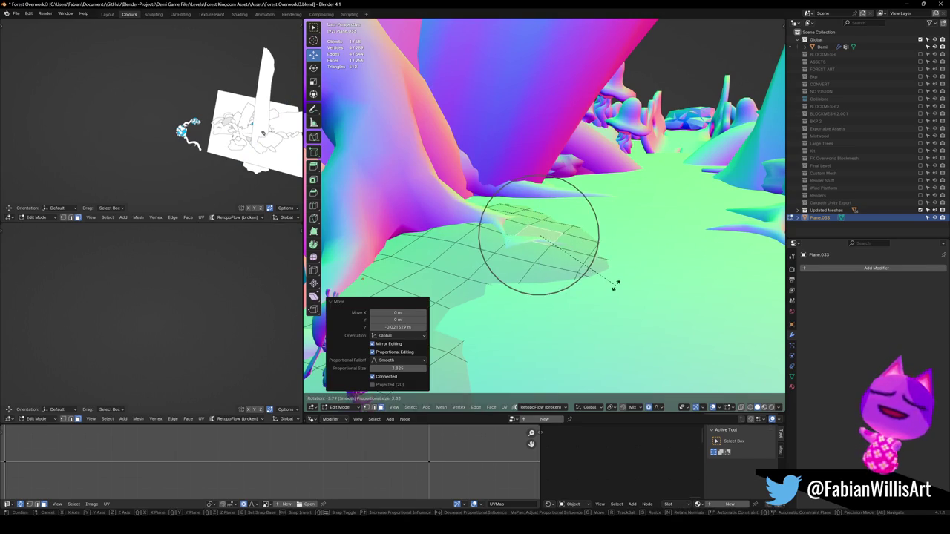
left_click(623, 276)
mouse_move(626, 275)
middle_mouse_down()
mouse_move(542, 251)
mouse_move(560, 252)
mouse_move(492, 253)
mouse_move(556, 257)
middle_mouse_up()
key("ctrl+Tab")
key("ctrl+Tab")
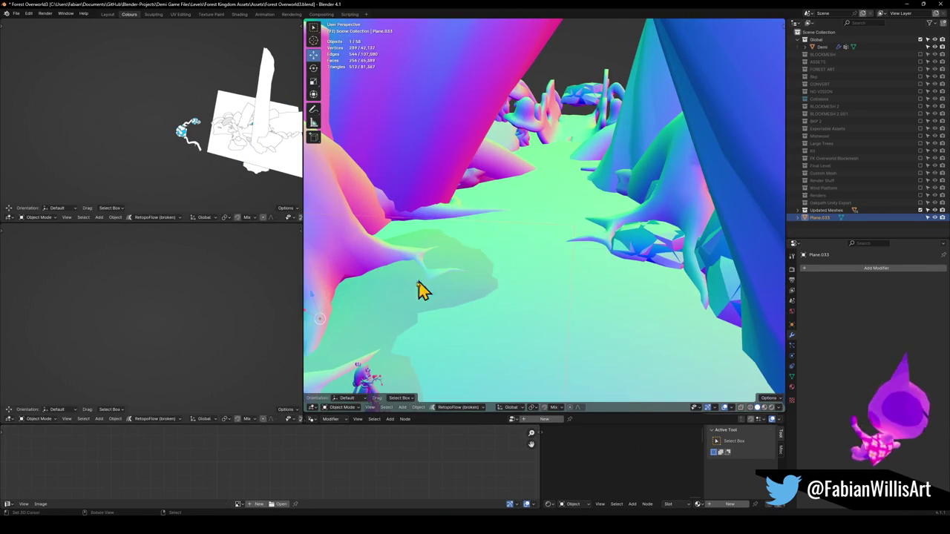
- Lower the ground patch further with two proportional vertical moves
key("Tab")
key("g")
key("z")
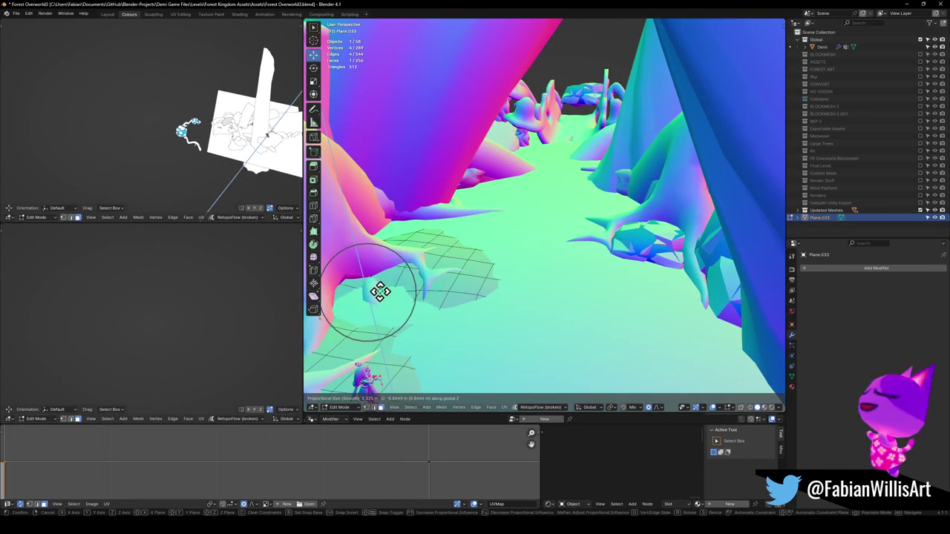
left_click(382, 284)
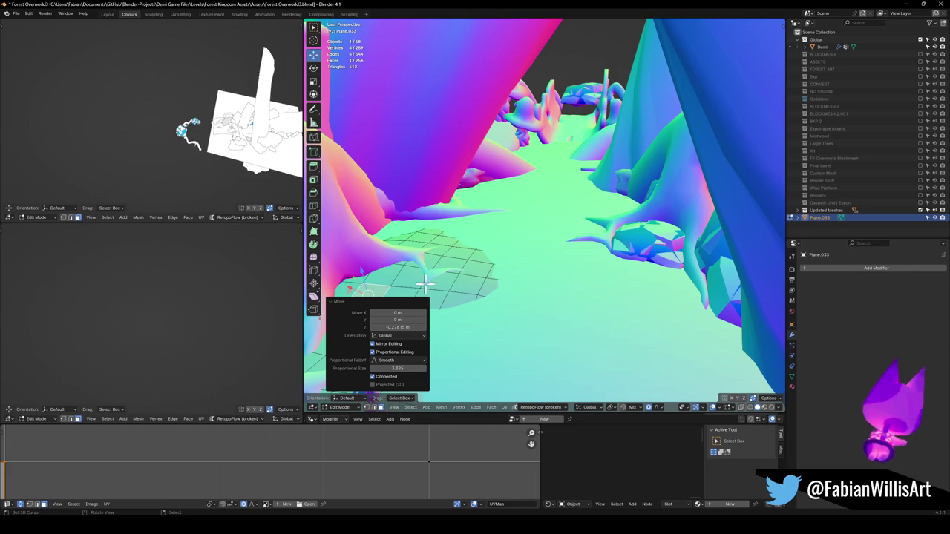
middle_click_drag(425, 283, 435, 265)
key("g")
key("z")
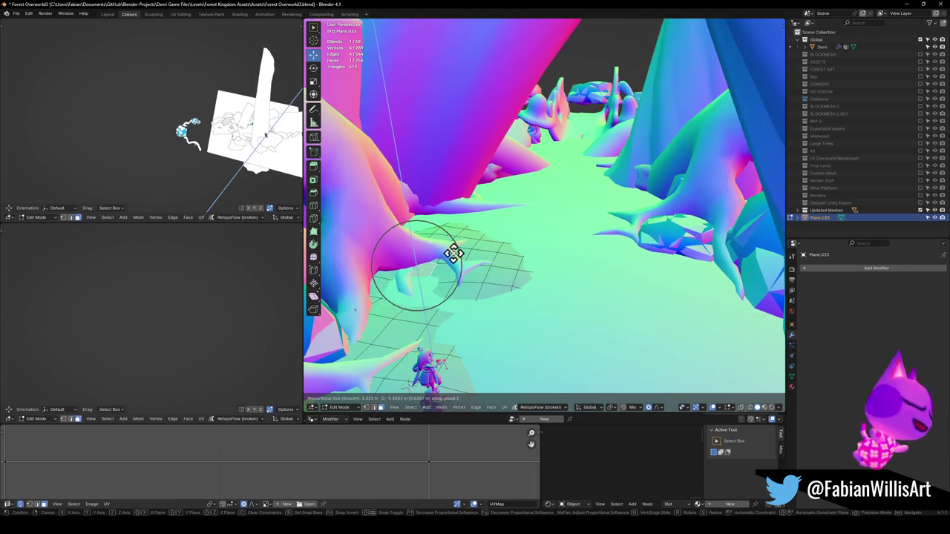
left_click(452, 254)
key("r")
key("r")
key("Escape")
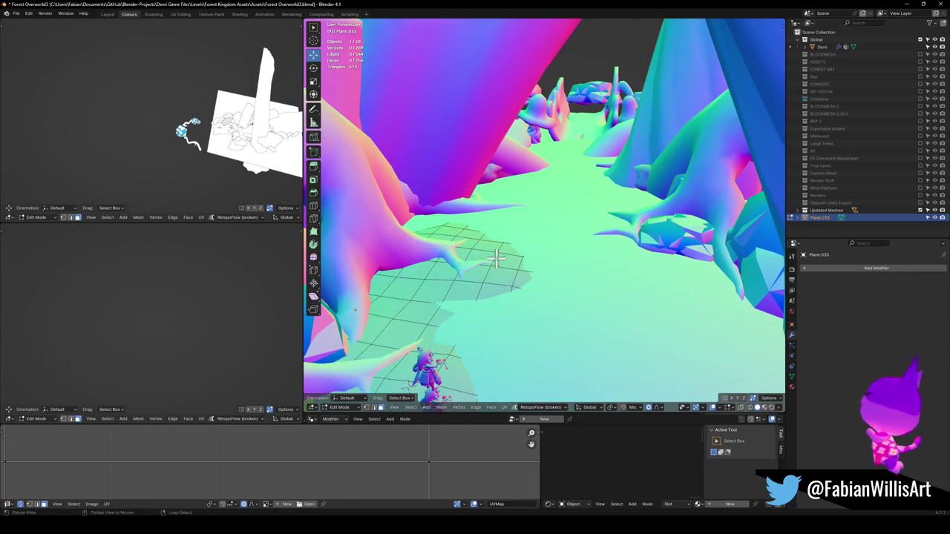
- Leave the patch beside the roots flat and return to Object Mode
middle_click_drag(459, 250, 498, 250)
left_click(447, 262)
key("g")
key("z")
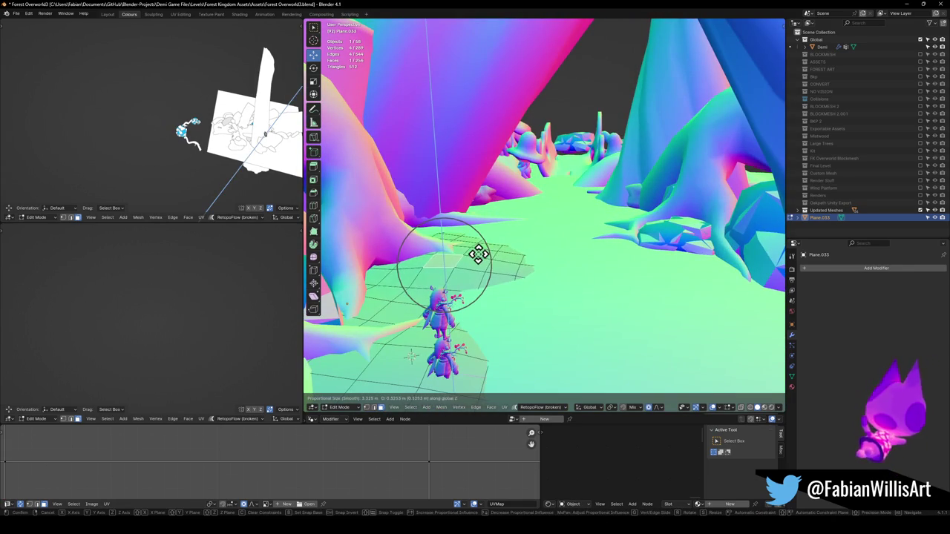
key("Escape")
mouse_move(530, 256)
middle_mouse_down()
mouse_move(543, 265)
mouse_move(483, 250)
mouse_move(530, 275)
middle_mouse_up()
key("Tab")
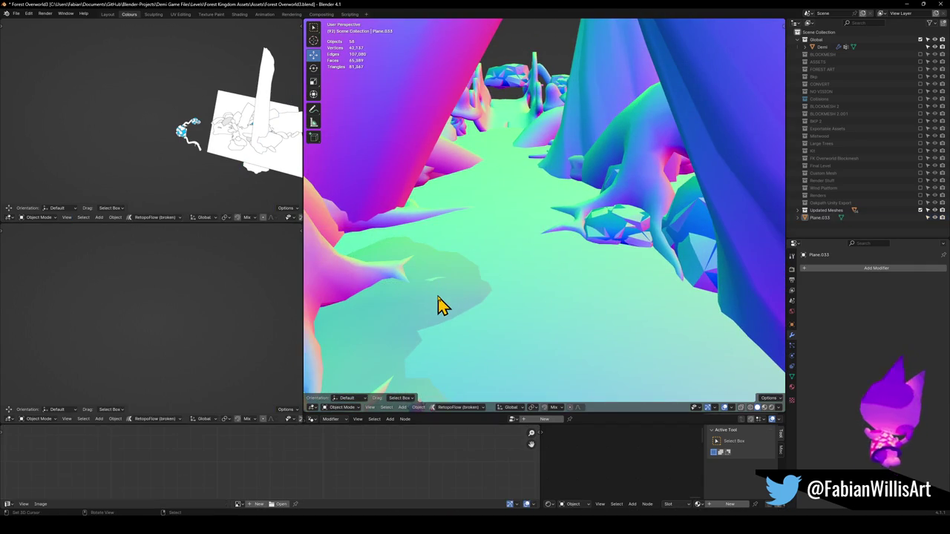
- Duplicate the ground plane, place the copy about -10.58 m X, -25.99 m Y away, and save
key("shift+d")
key("z")
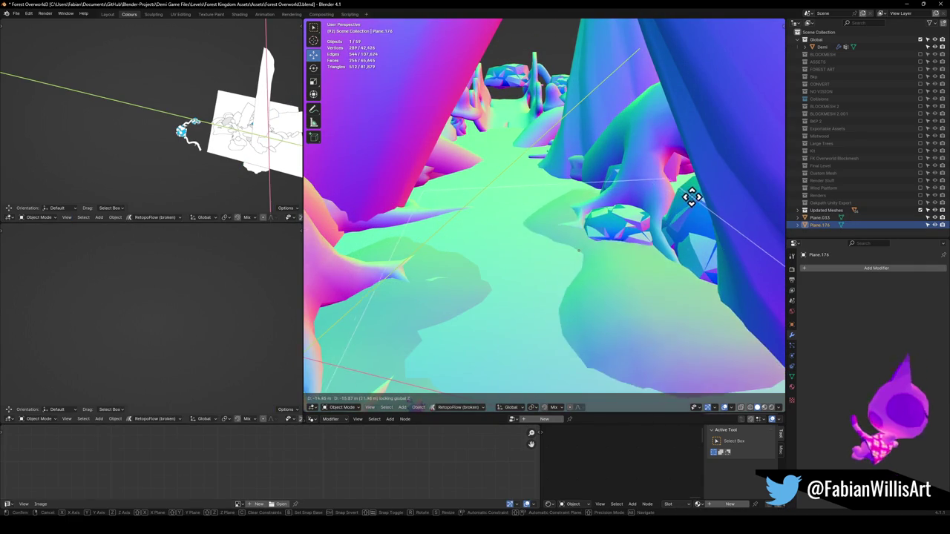
left_click(670, 181)
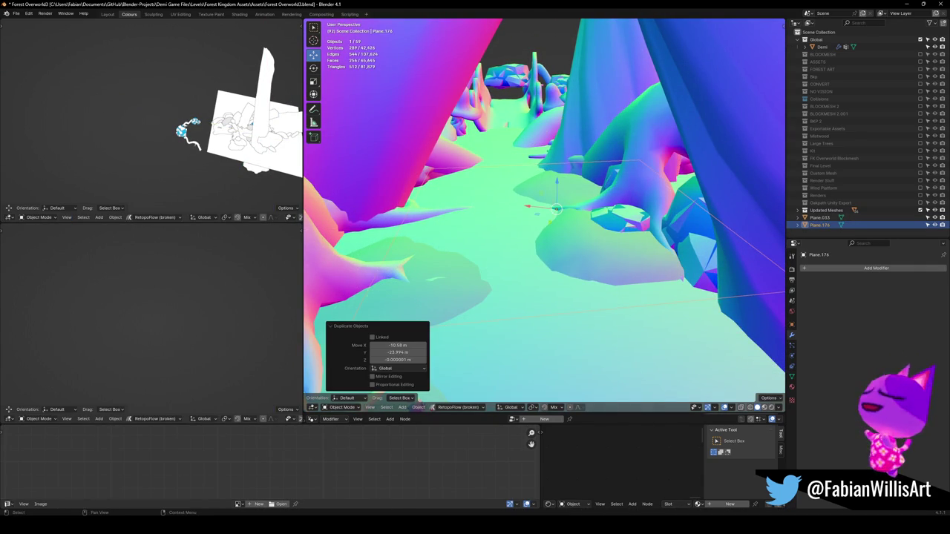
key("ctrl+s")
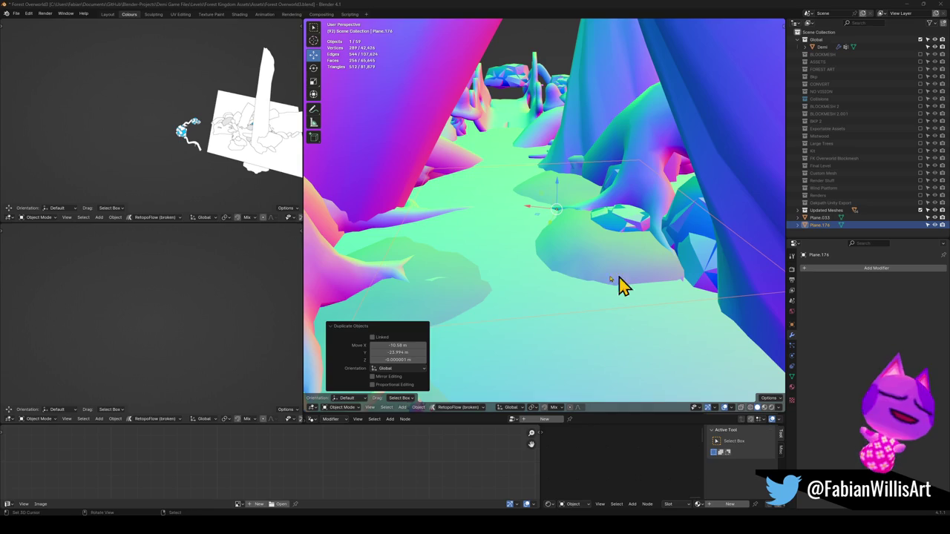
- Zoom in on the new ground patch and enter Edit Mode on its mesh
scroll(577, 228, "up", 3)
scroll(586, 227, "up", 3)
scroll(564, 250, "up", 2)
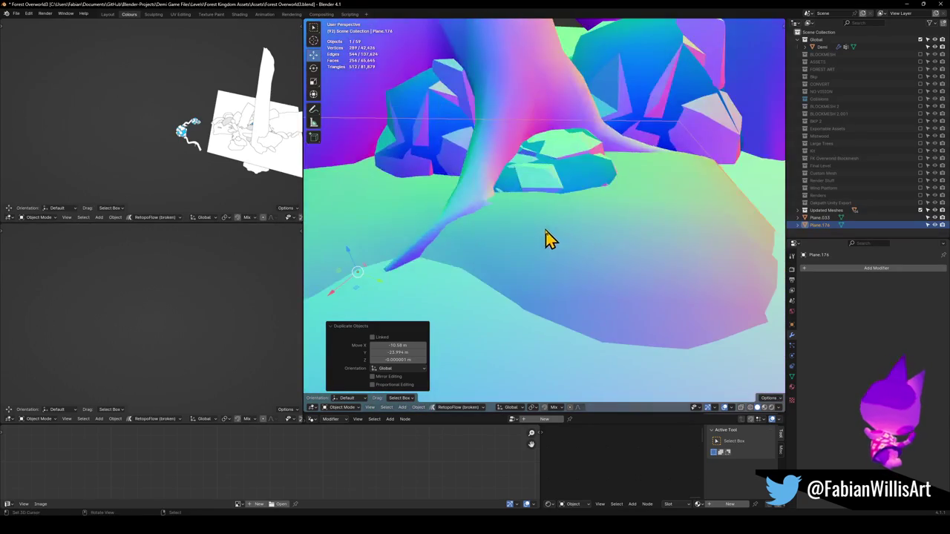
scroll(549, 240, "up", 3)
scroll(570, 269, "down", 3)
scroll(539, 264, "up", 1)
key("Tab")
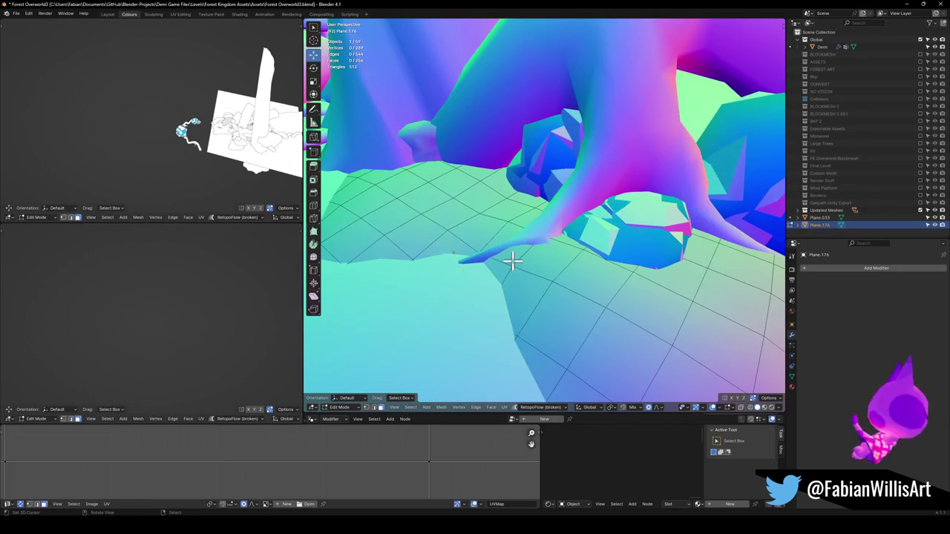
- Select the whole patch, flatten it vertically with soft falloff, and lower it
key("a")
key("s")
key("z")
scroll(512, 290, "down", 3)
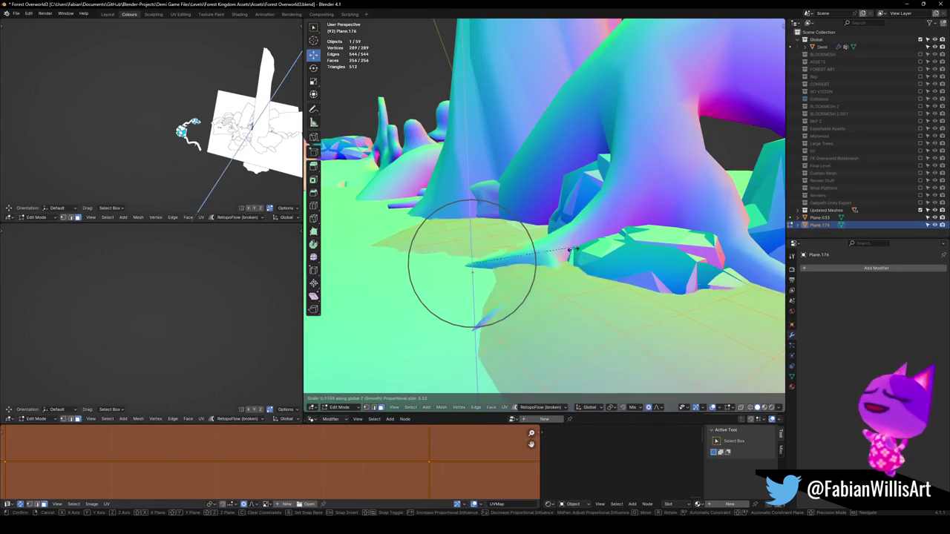
left_click(511, 287)
key("g")
key("z")
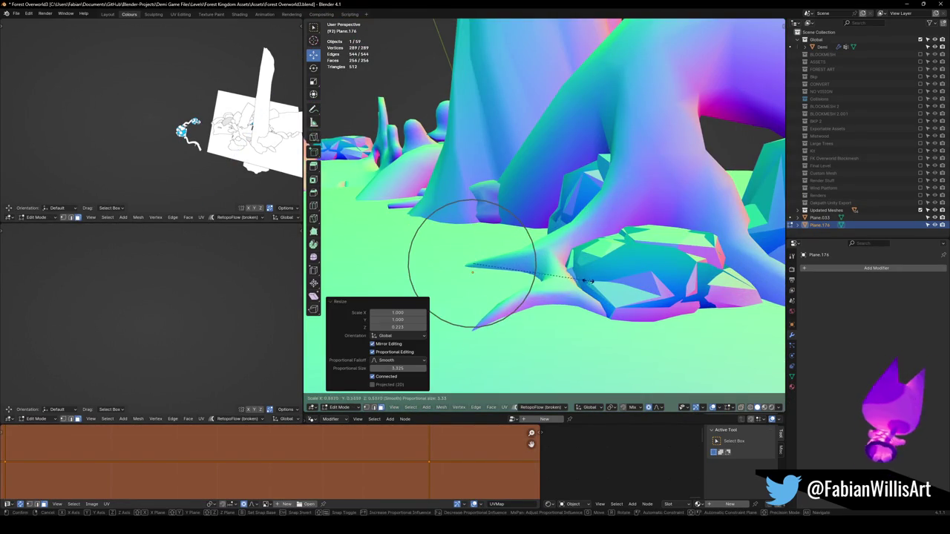
left_click(577, 265)
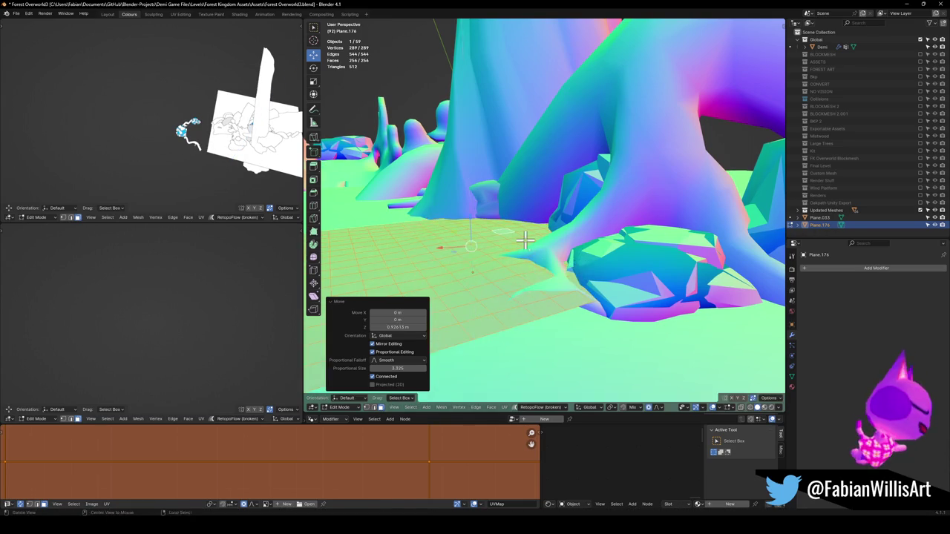
- Shift the patch vertically again and enlarge it to 1.149 scale
middle_click_drag(577, 265, 547, 265)
key("g")
key("shift+z")
left_click(639, 282)
middle_click_drag(639, 282, 609, 250)
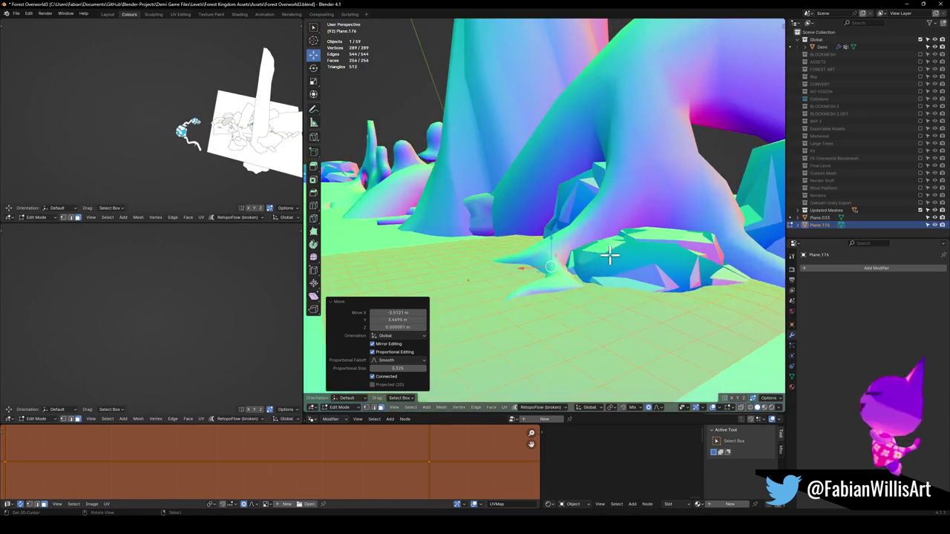
key("s")
left_click(621, 256)
key("g")
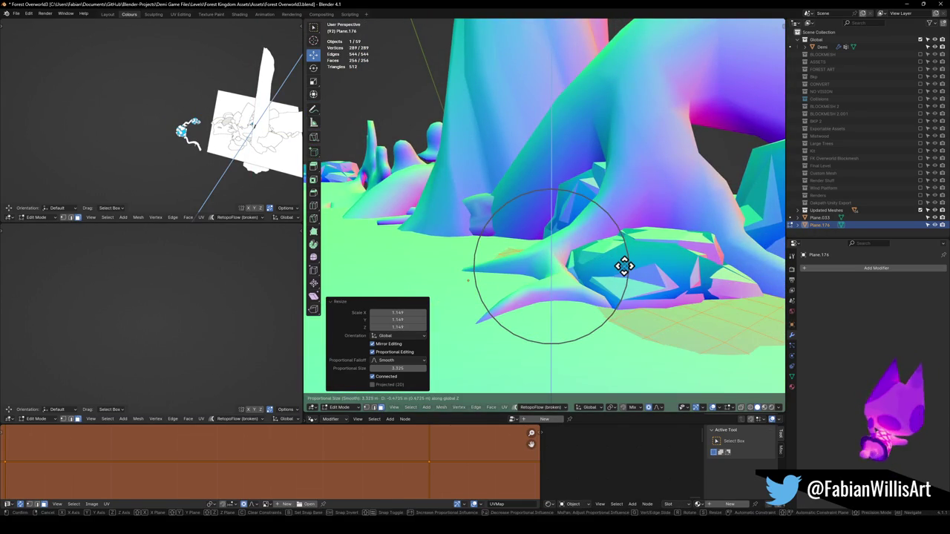
key("Escape")
- Raise the ground under the tree roots by moving a selected face with soft falloff
left_click(625, 276)
middle_click_drag(626, 275, 539, 291)
key("g")
key("z")
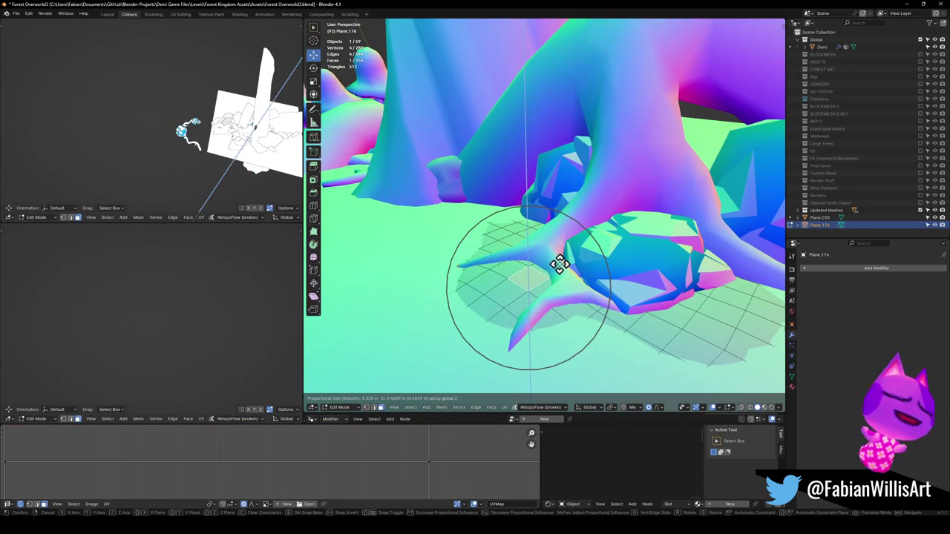
scroll(559, 267, "down", 5)
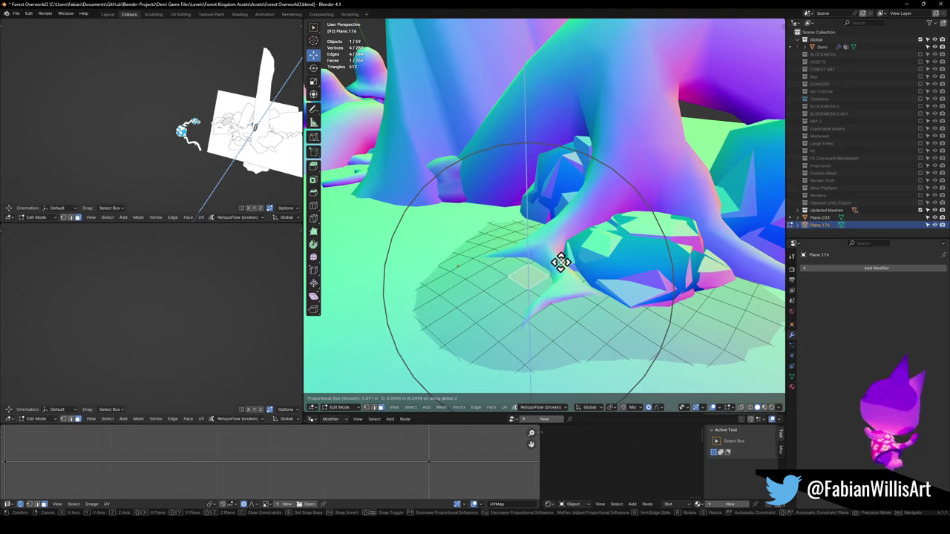
mouse_move(547, 270)
middle_mouse_down()
mouse_move(561, 248)
mouse_move(598, 253)
mouse_move(609, 271)
mouse_move(594, 266)
mouse_move(615, 269)
mouse_move(607, 276)
middle_mouse_up()
left_click(576, 243)
key("r")
key("g")
left_click(597, 263)
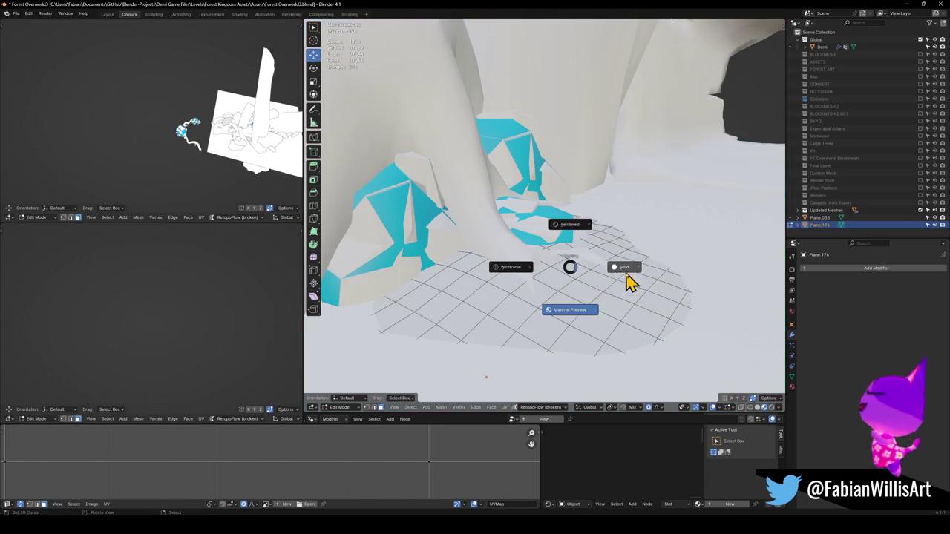
- Switch to solid shading and nudge the ground near the roots, smoothing out a spike
left_click(627, 282)
key("g")
left_click(642, 275)
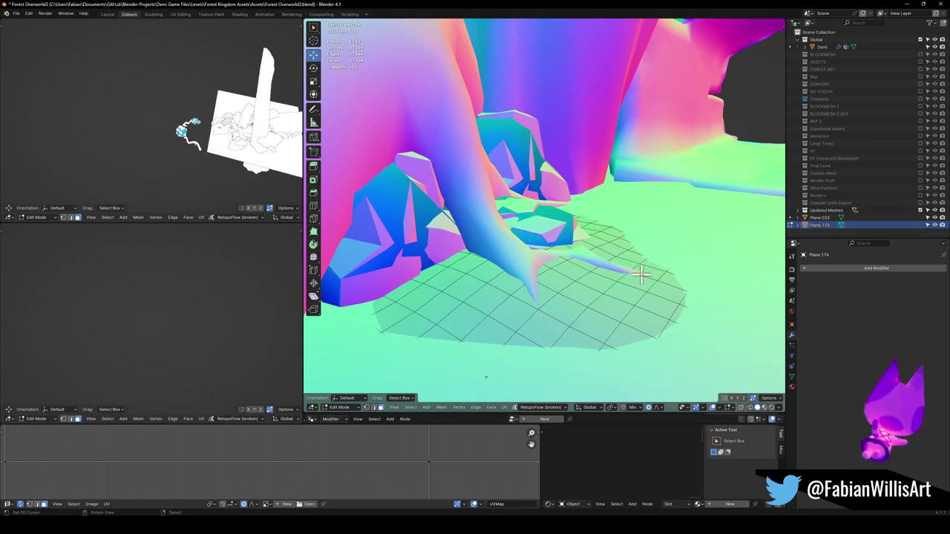
key("g")
scroll(579, 274, "up", 3)
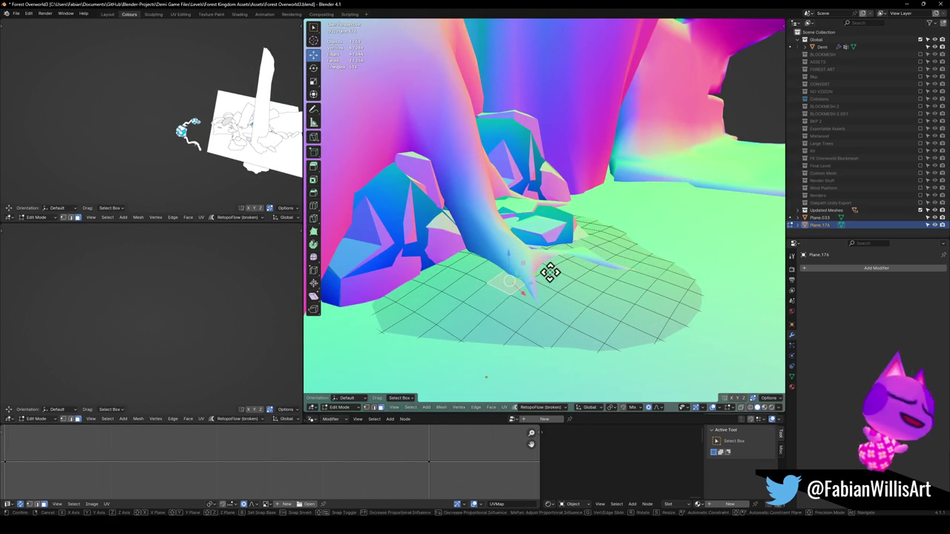
scroll(550, 271, "down", 3)
left_click(552, 269)
mouse_move(551, 270)
middle_mouse_down()
mouse_move(541, 259)
mouse_move(483, 259)
mouse_move(469, 276)
middle_mouse_up()
key("g")
left_click(479, 275)
- Lower a single face of the patch beside the roots and rocks
key("alt+a")
left_click(470, 276)
key("g")
scroll(512, 264, "up", 3)
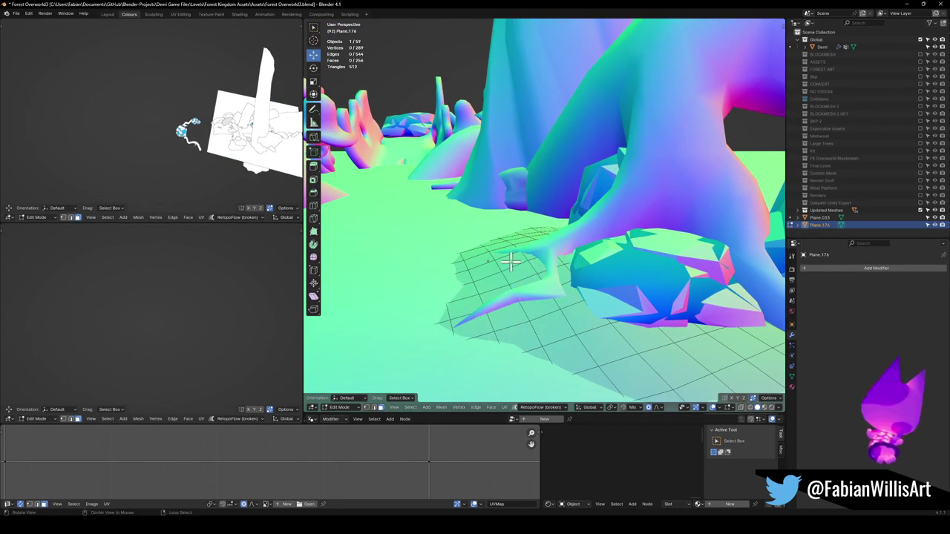
middle_click_drag(536, 253, 567, 265)
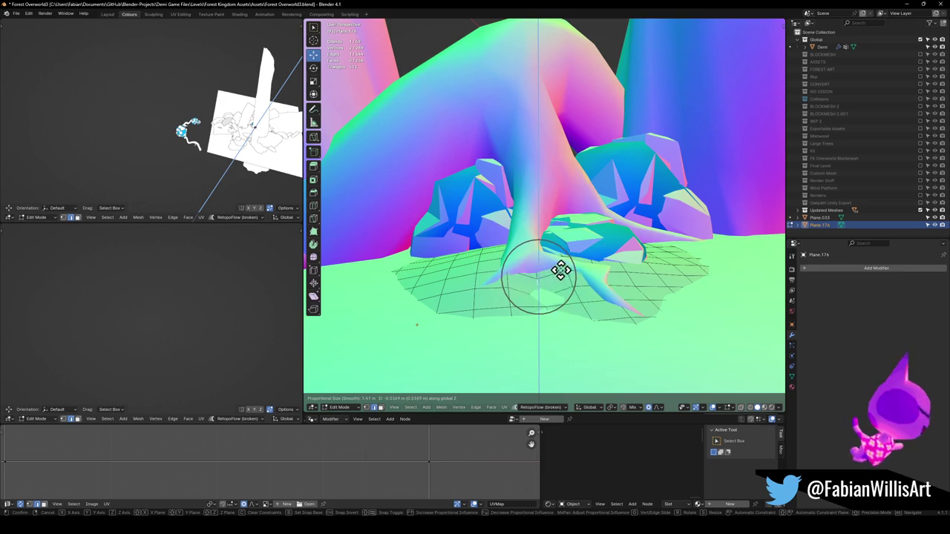
left_click(563, 262)
middle_click_drag(563, 262, 522, 267)
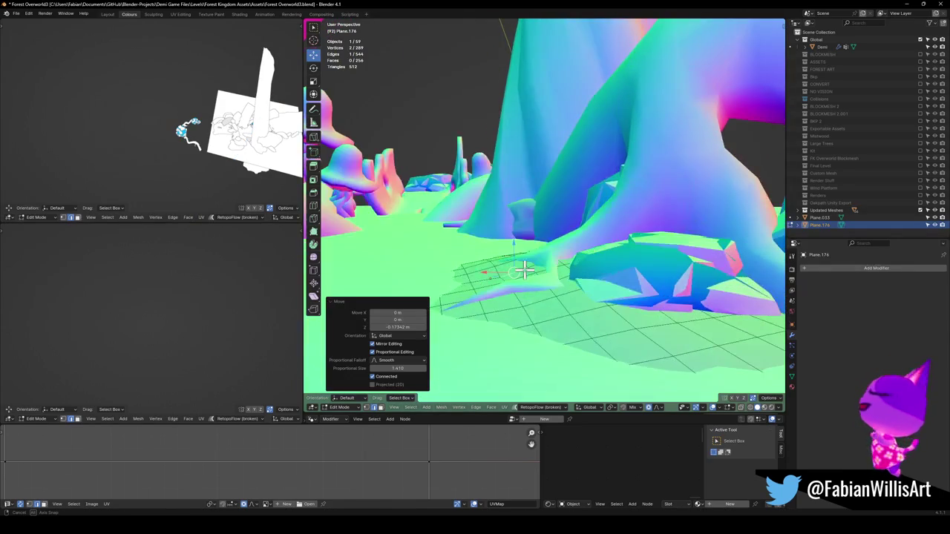
- Adjust the vertices near the root tip vertically, then clear the selection
left_click(505, 289)
key("g")
left_click(517, 274)
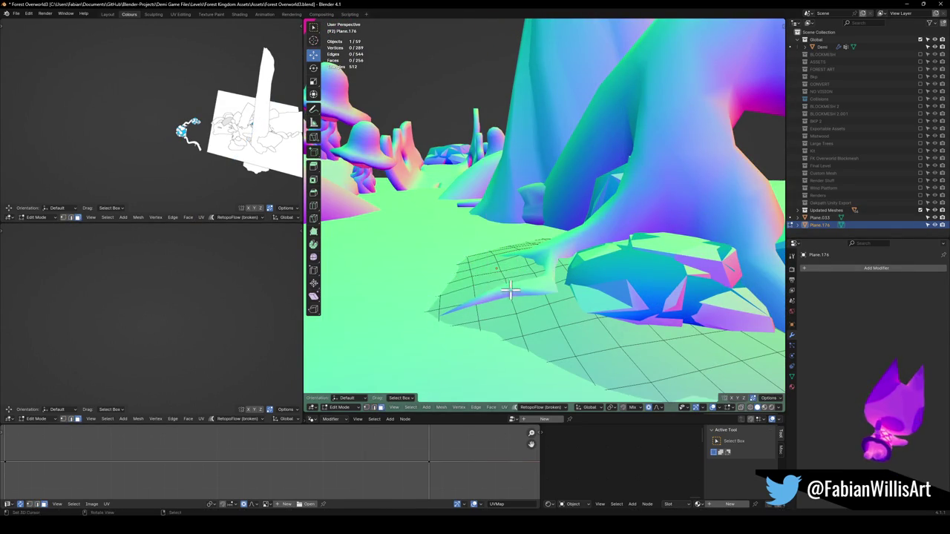
key("g")
key("z")
left_click(518, 281)
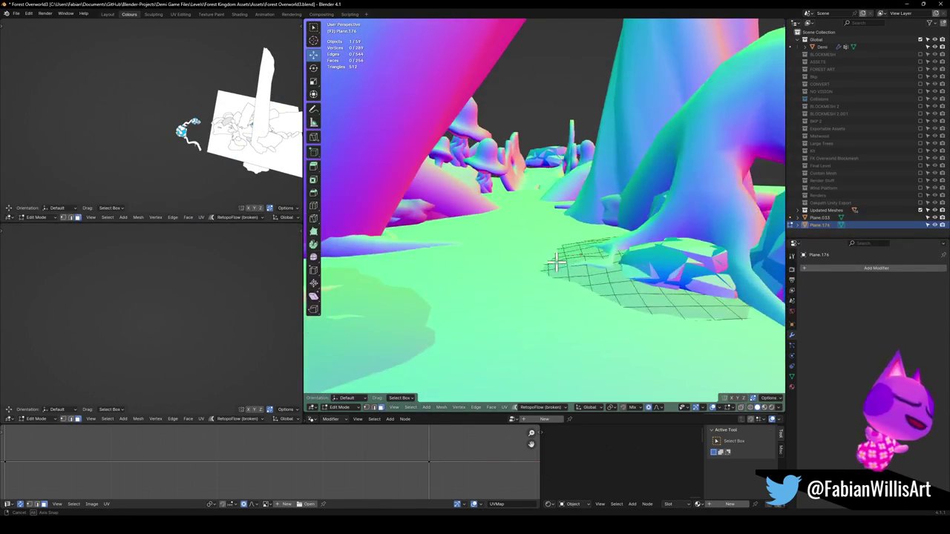
left_click(545, 258)
mouse_move(518, 281)
middle_mouse_down()
mouse_move(557, 257)
mouse_move(533, 272)
mouse_move(547, 271)
mouse_move(539, 282)
mouse_move(460, 300)
middle_mouse_up()
- Return to Object Mode, deselect everything, and duplicate the patch as Plane.177, moving horizontally
key("Tab")
key("alt+a")
key("z")
key("z")
mouse_move(502, 238)
middle_mouse_down()
mouse_move(502, 257)
mouse_move(542, 250)
mouse_move(519, 260)
mouse_move(493, 304)
mouse_move(551, 302)
mouse_move(556, 263)
mouse_move(507, 295)
mouse_move(497, 272)
mouse_move(477, 318)
middle_mouse_up()
key("shift+d")
key("shift+z")
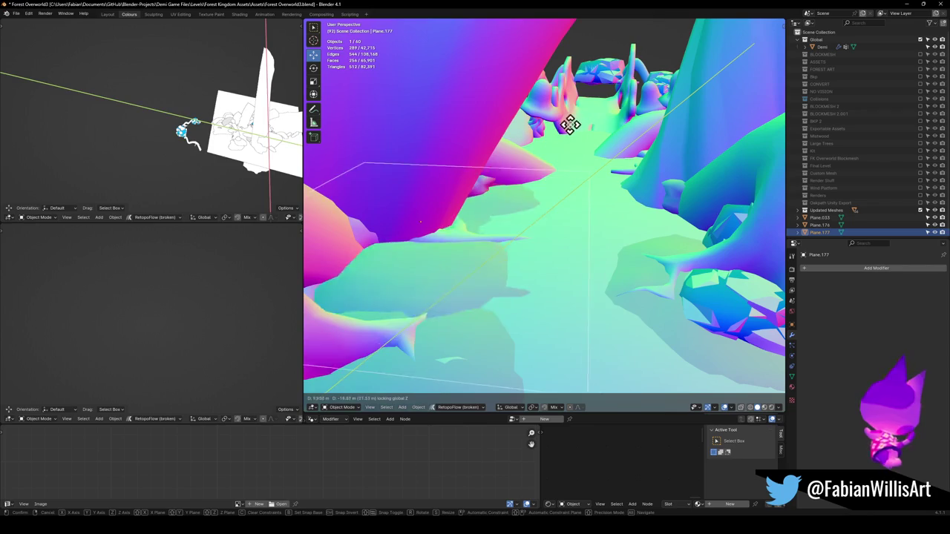
- Place Plane.177 beside the large pink trunk and check its 289-vertex grid
left_click(623, 121)
key("Tab")
scroll(529, 195, "up", 3)
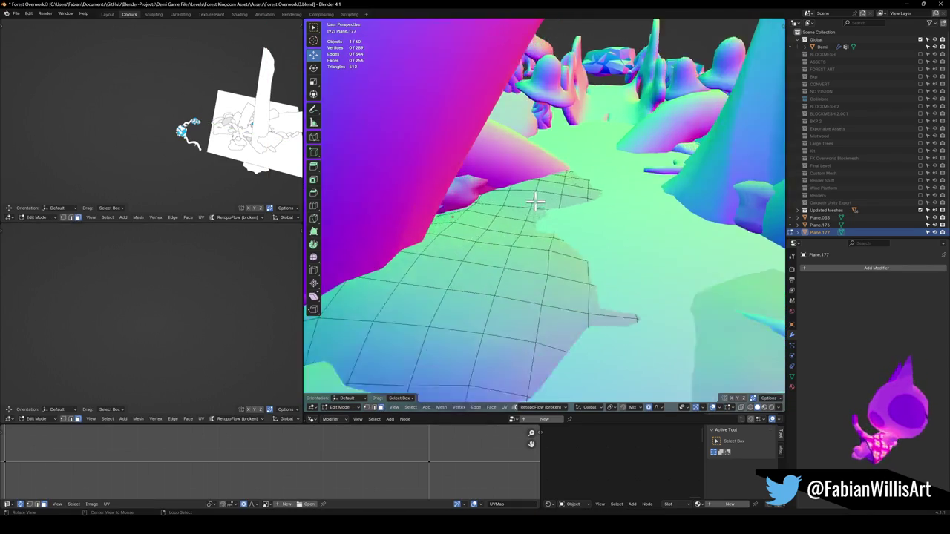
scroll(529, 195, "up", 3)
key("Tab")
middle_click_drag(515, 247, 547, 223)
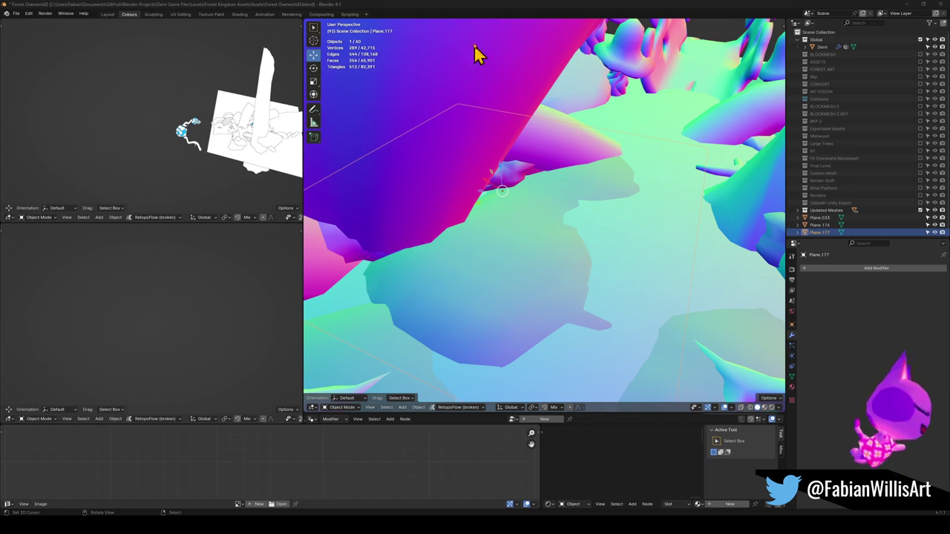
middle_click_drag(499, 100, 517, 245)
- Scale the Plane.177 patch down to 0.773 and shift it horizontally into place
key("Tab")
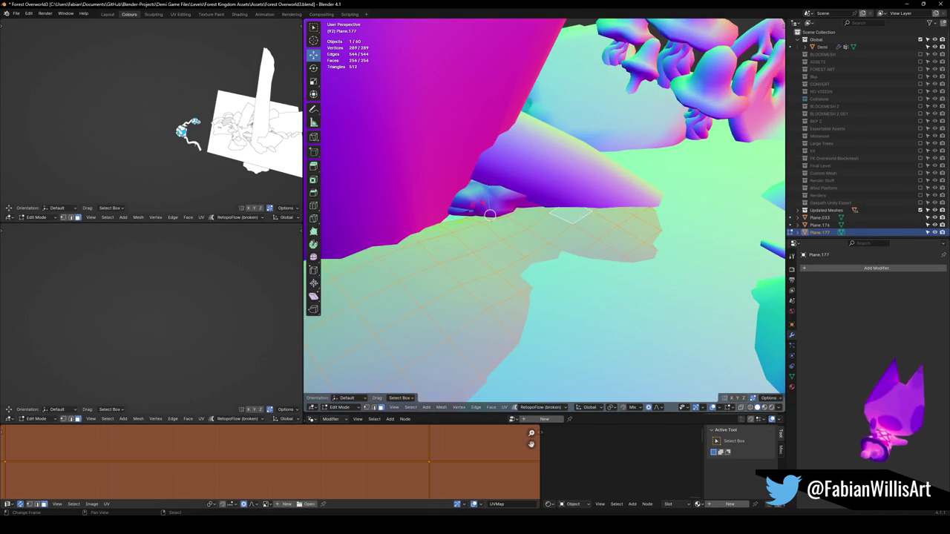
mouse_move(557, 234)
middle_mouse_down()
mouse_move(521, 250)
mouse_move(586, 236)
mouse_move(542, 250)
mouse_move(567, 240)
mouse_move(558, 250)
mouse_move(573, 264)
middle_mouse_up()
key("s")
left_click(568, 237)
key("g")
key("shift+z")
left_click(526, 254)
- Move a patch vertex and a middle face vertically with proportional falloff to follow the ground
key("alt+a")
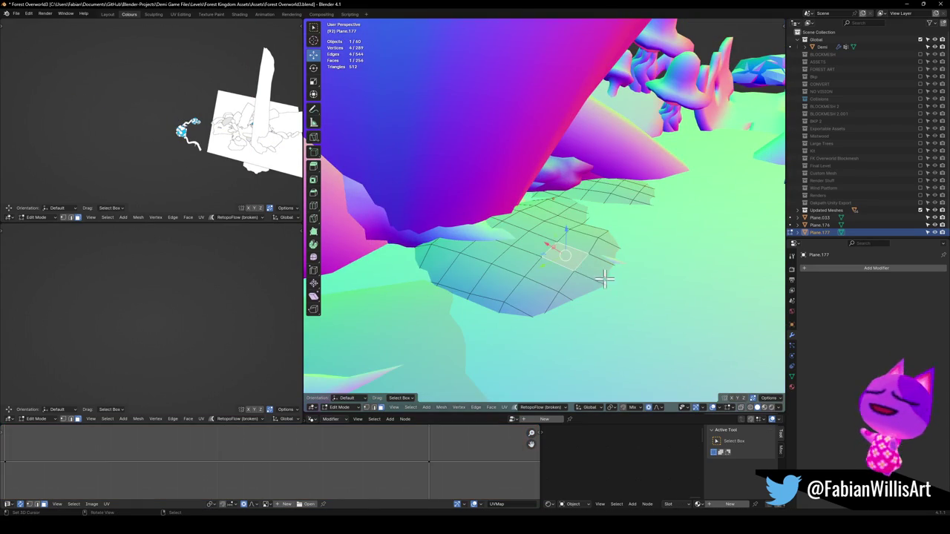
key("g")
key("shift+z")
left_click(627, 276)
key("alt+a")
mouse_move(628, 275)
middle_mouse_down()
mouse_move(513, 259)
mouse_move(533, 275)
middle_mouse_up()
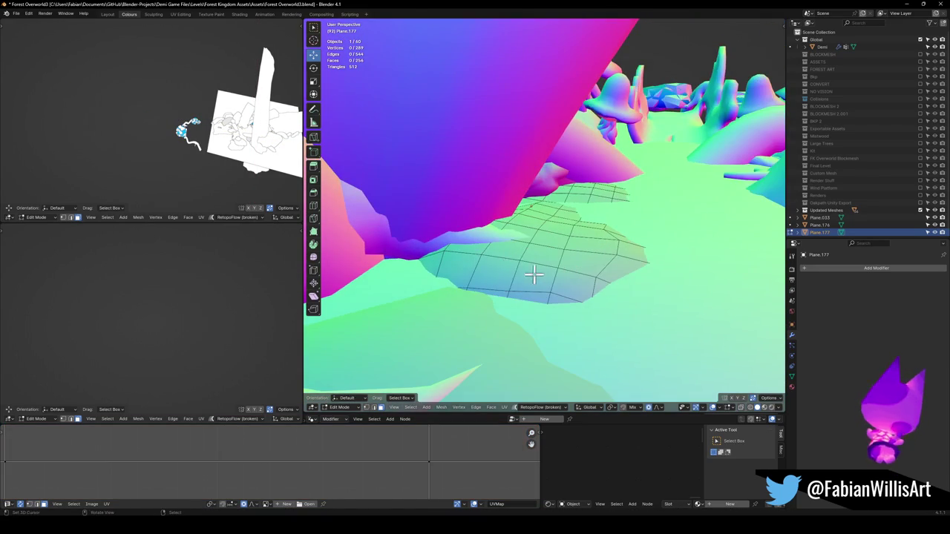
left_click(534, 274)
key("g")
key("z")
scroll(560, 282, "down", 5)
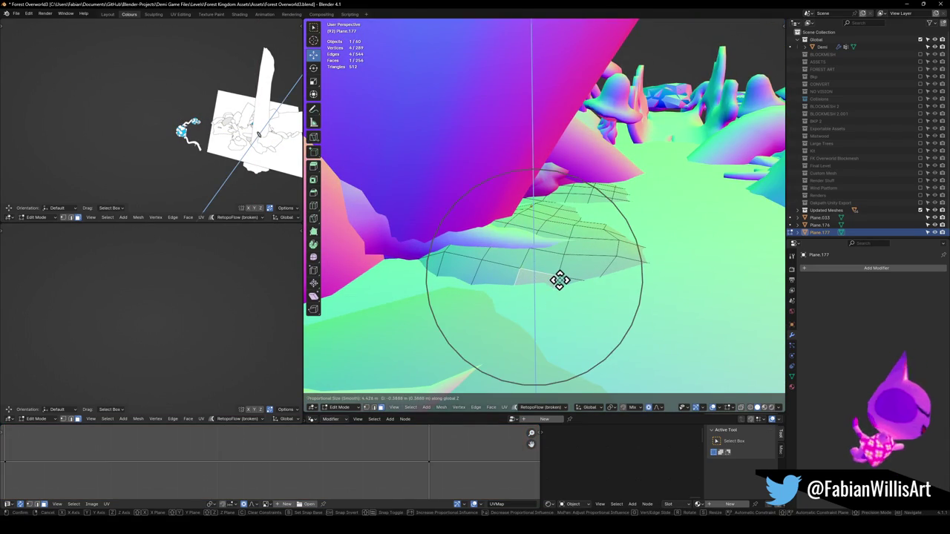
left_click(607, 230)
- Try flattening the area around the middle face along Z, then clear the selection
key("s")
key("z")
key("Escape")
key("g")
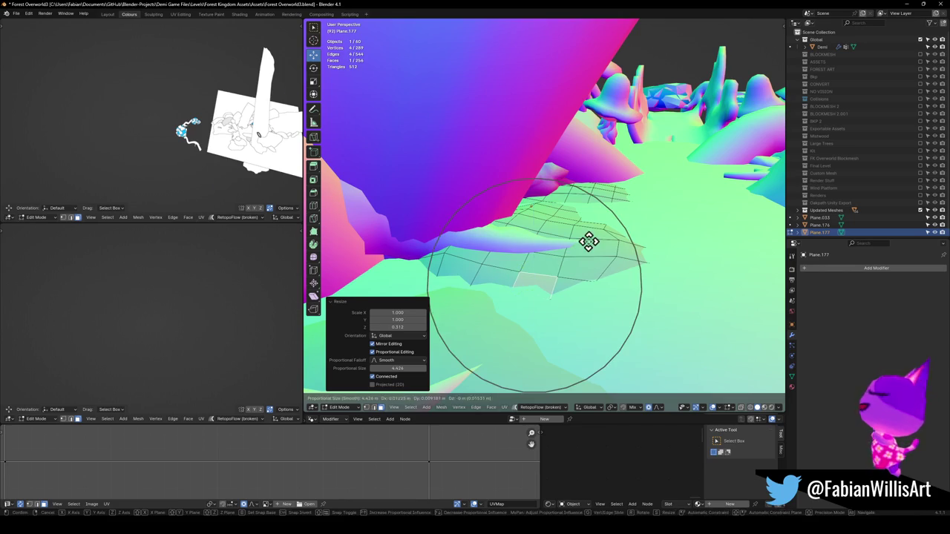
key("Escape")
key("alt+a")
- Flatten the area around the face beside the pink trunk and adjust its height
left_click(465, 256)
key("s")
key("z")
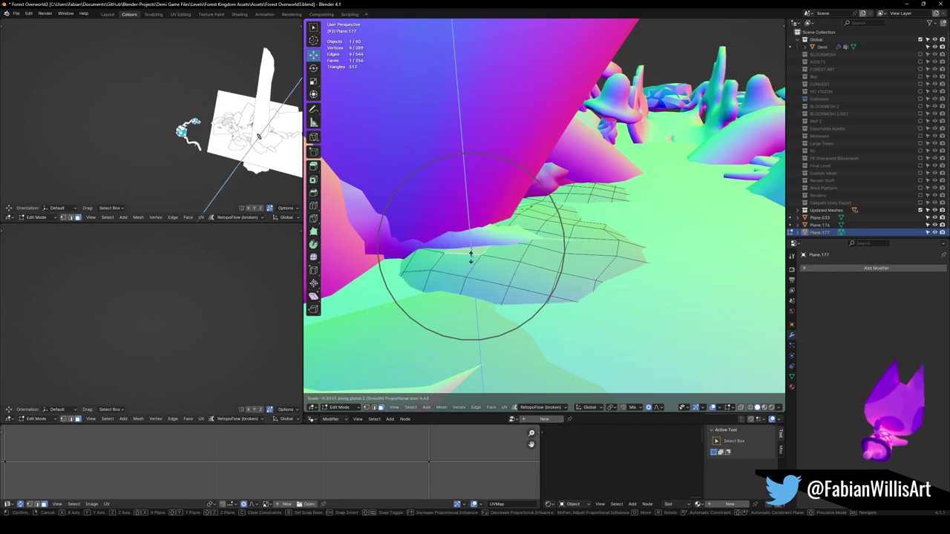
left_click(470, 256)
key("g")
key("z")
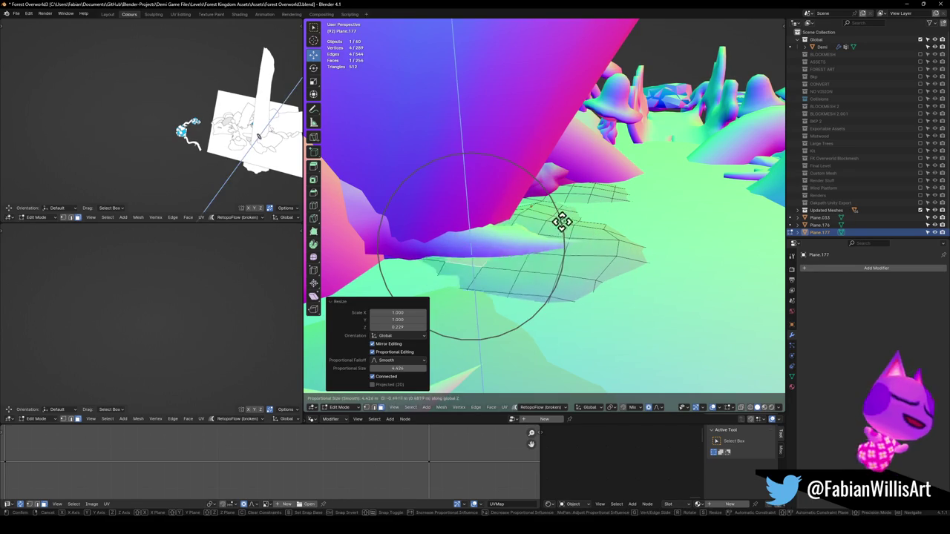
key("Escape")
key("alt+a")
- Lower the selection by 0.061 and tilt it 2.9° with soft falloff
middle_click_drag(559, 217, 544, 239)
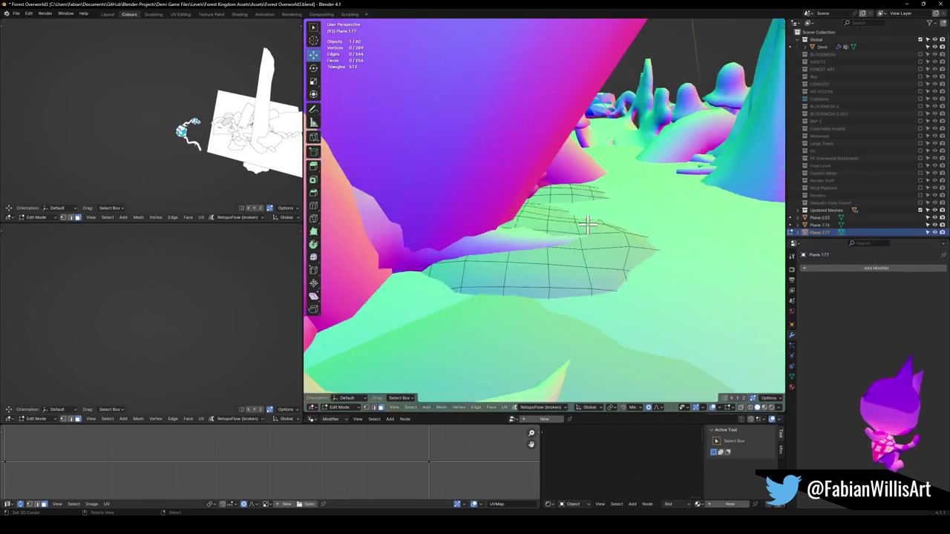
key("g")
key("z")
left_click(588, 246)
key("r")
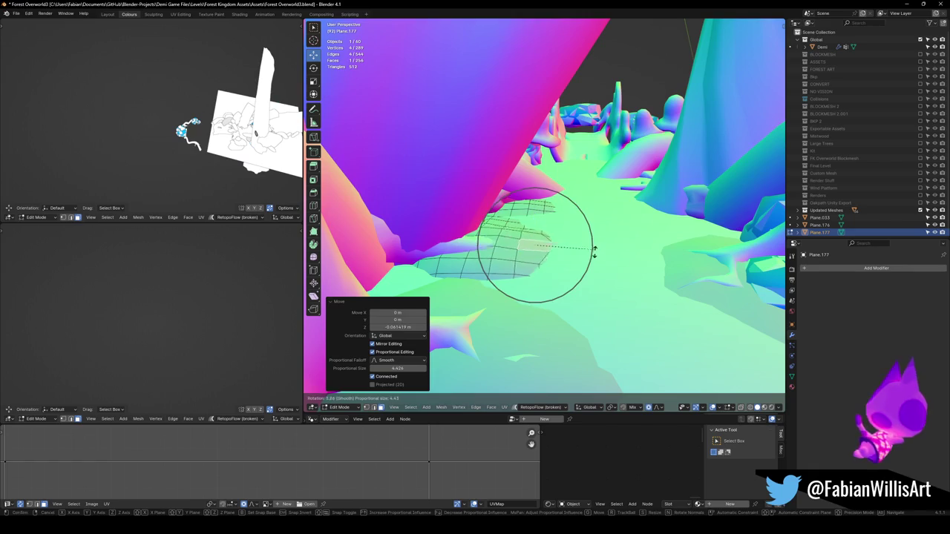
left_click(597, 248)
- Inspect the conformed patch along the forest path and return to Object Mode
middle_click_drag(607, 223, 547, 212)
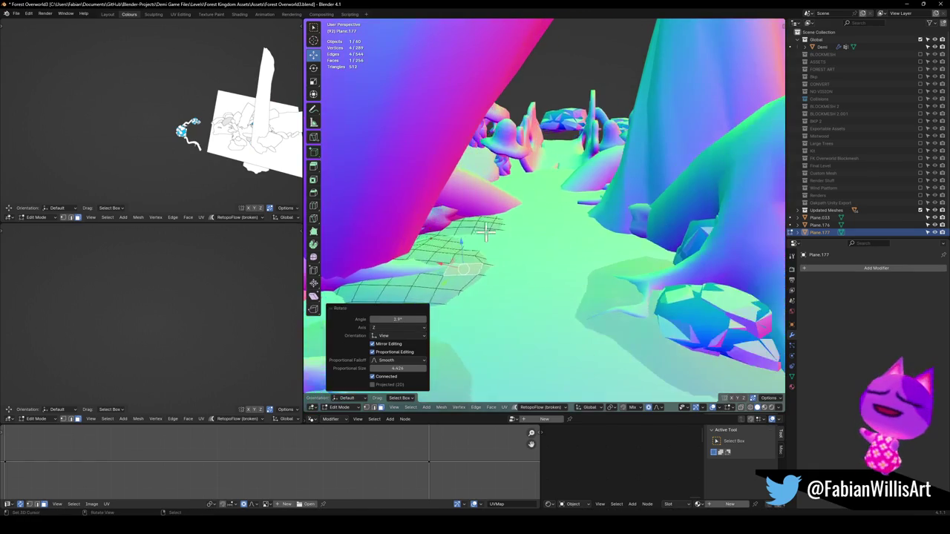
key("g")
key("Escape")
scroll(546, 211, "up", 2)
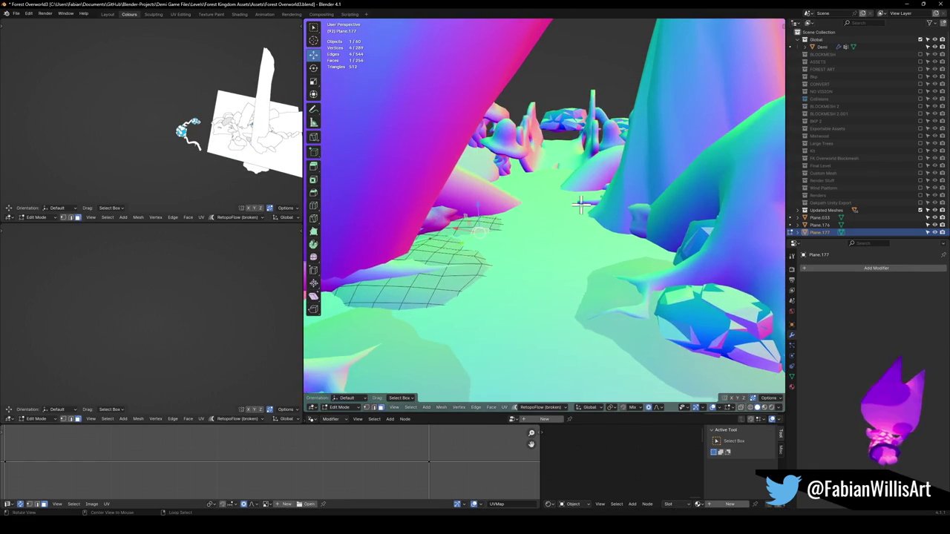
scroll(512, 212, "up", 3)
scroll(556, 213, "up", 3)
scroll(605, 204, "up", 3)
scroll(611, 194, "up", 2)
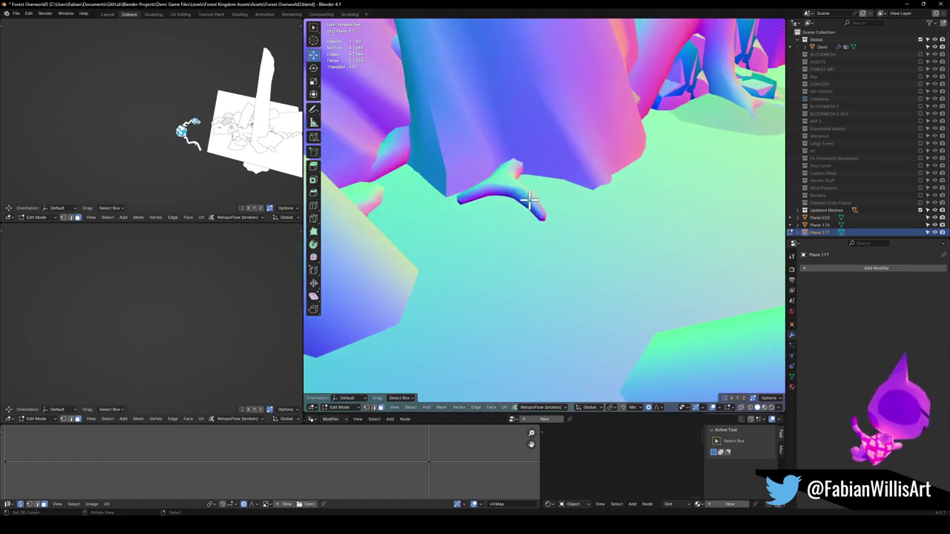
key("alt+q")
mouse_move(527, 206)
middle_mouse_down()
mouse_move(556, 258)
mouse_move(572, 259)
mouse_move(471, 250)
mouse_move(378, 263)
mouse_move(542, 220)
mouse_move(504, 213)
mouse_move(577, 244)
mouse_move(636, 244)
mouse_move(613, 254)
mouse_move(480, 220)
mouse_move(505, 240)
mouse_move(525, 230)
mouse_move(502, 214)
mouse_move(449, 267)
mouse_move(519, 239)
middle_mouse_up()
key("Tab")
key("Delete")
middle_click_drag(564, 218, 540, 230)
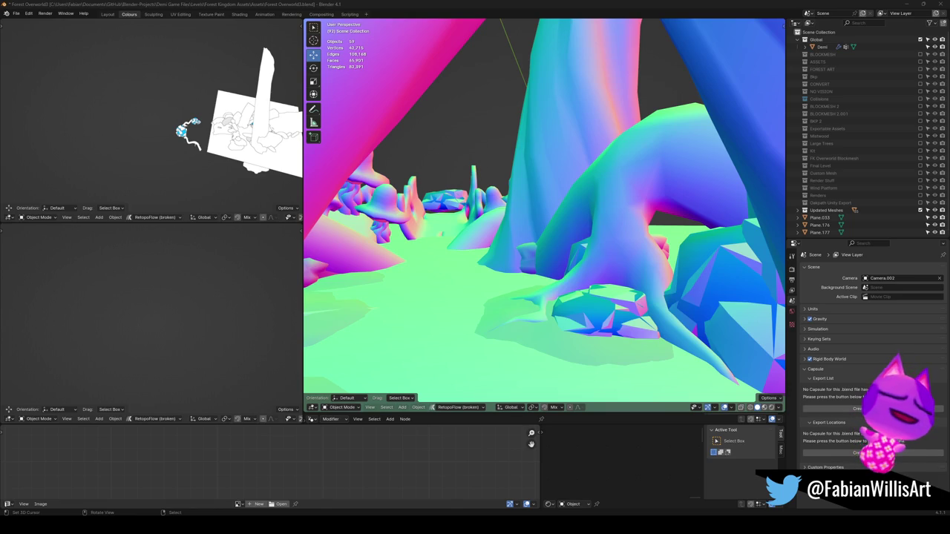
middle_click(466, 236, "alt")
- Delete Forest_Rock_00_COL_10 and the collision rock to its right
mouse_move(466, 236)
middle_mouse_down()
mouse_move(490, 265)
mouse_move(558, 255)
middle_mouse_up()
mouse_move(456, 214)
middle_mouse_down()
mouse_move(521, 246)
mouse_move(401, 236)
mouse_move(515, 219)
mouse_move(528, 235)
mouse_move(586, 197)
mouse_move(471, 221)
mouse_move(546, 214)
mouse_move(600, 223)
mouse_move(568, 233)
middle_mouse_up()
scroll(590, 186, "up", 5)
left_click(541, 142)
key("KP_Decimal")
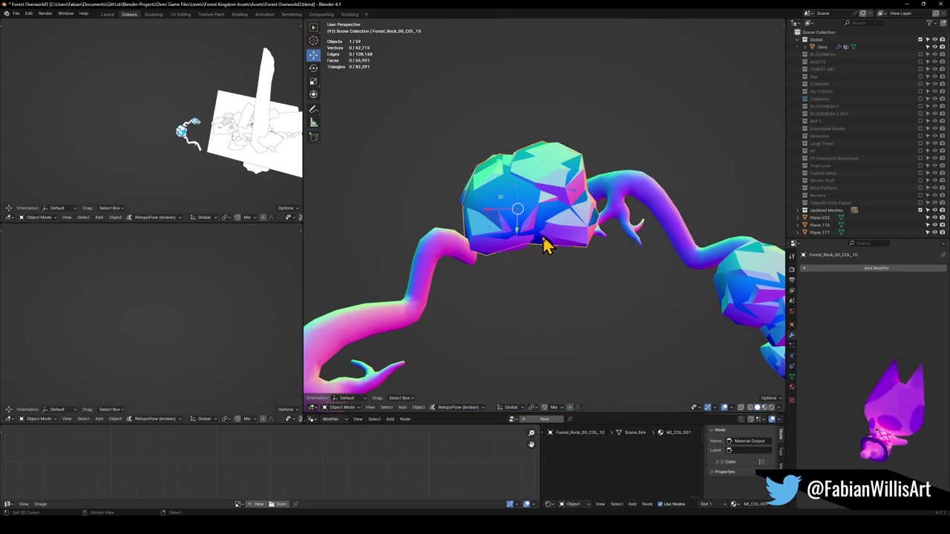
key("Delete")
left_click(746, 297)
key("Delete")
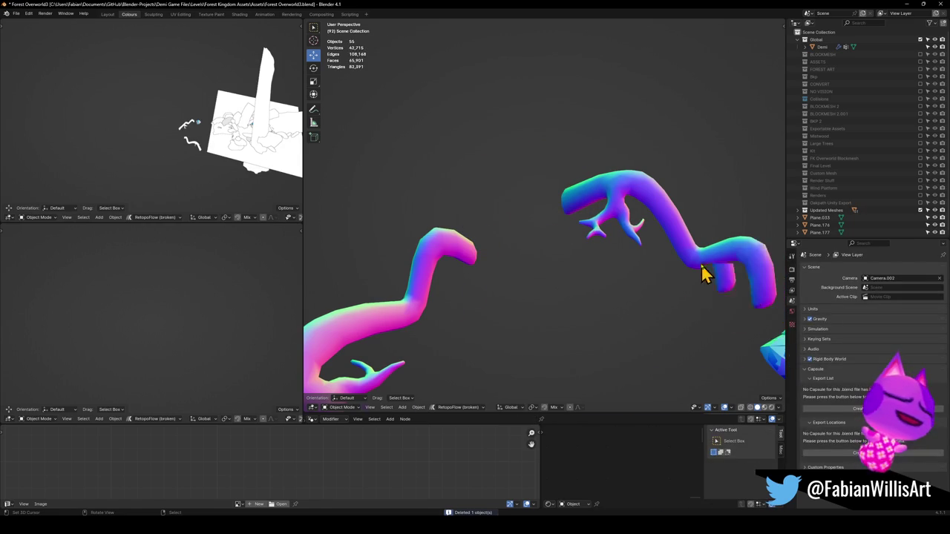
- Delete the small collision rock beside the branches, leaving 53 objects
middle_click_drag(705, 275, 585, 240)
left_click(653, 214)
key("Delete")
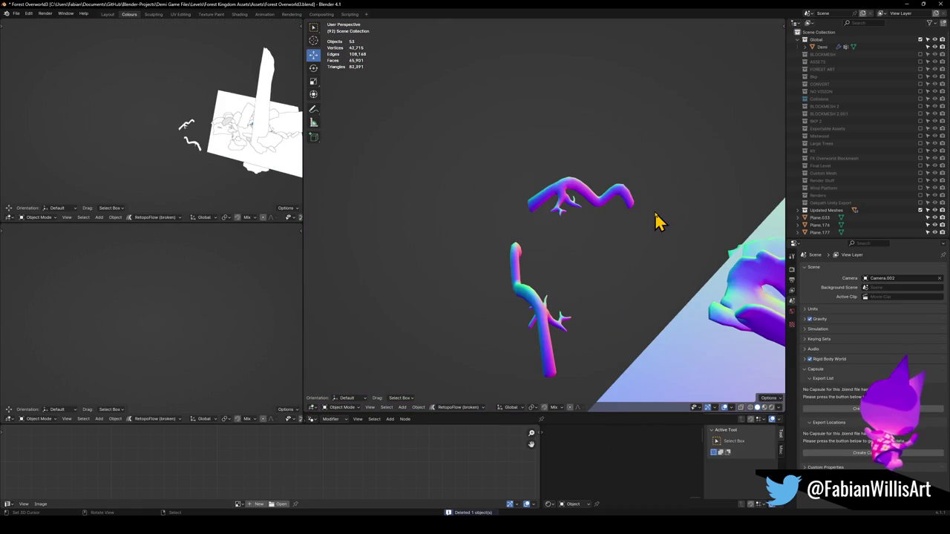
key("ctrl+z")
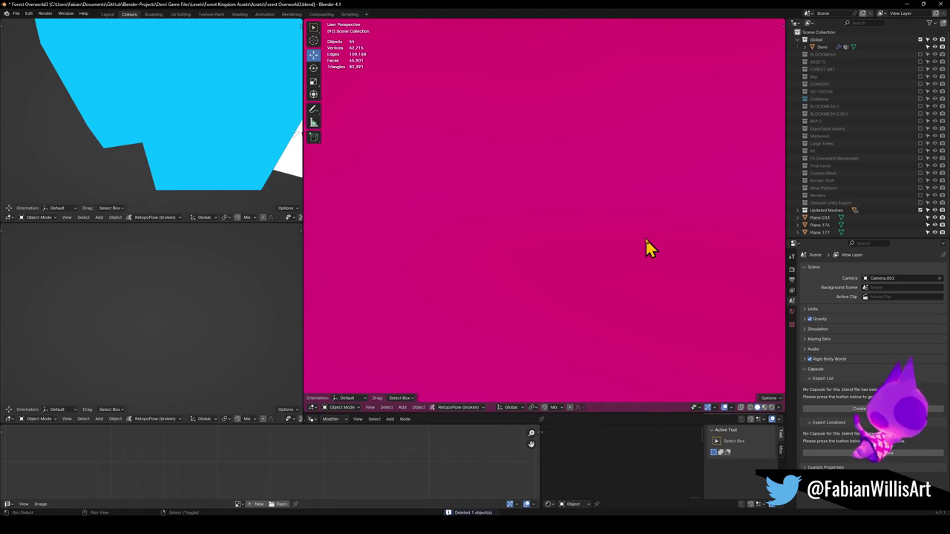
key("Delete")
mouse_move(643, 257)
middle_mouse_down()
mouse_move(583, 240)
mouse_move(613, 219)
mouse_move(594, 301)
middle_mouse_up()
scroll(530, 261, "up", 5)
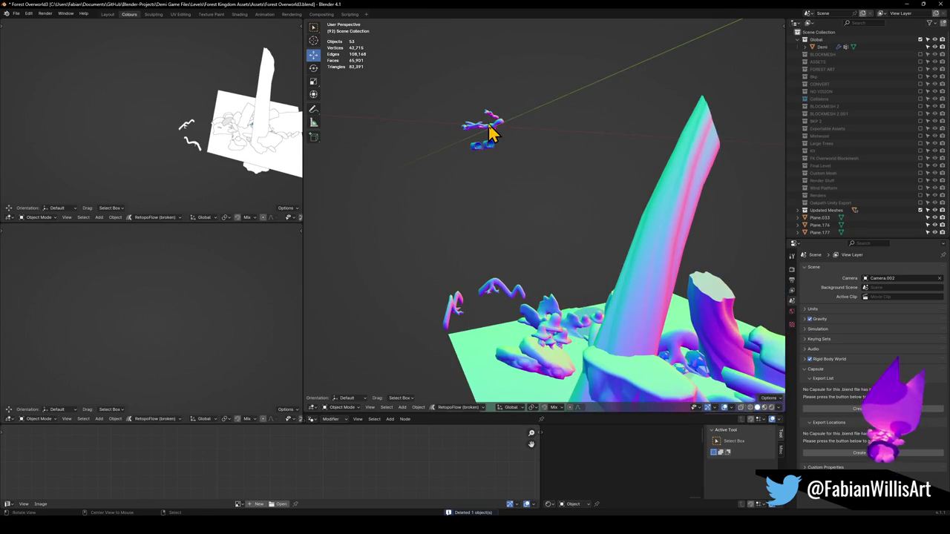
- Select a branch prefab and convert its mesh triangles to quads in Edit Mode
scroll(490, 132, "up", 5)
mouse_move(532, 198)
middle_mouse_down()
mouse_move(492, 245)
mouse_move(577, 248)
middle_mouse_up()
left_click(501, 244)
scroll(501, 244, "up", 3)
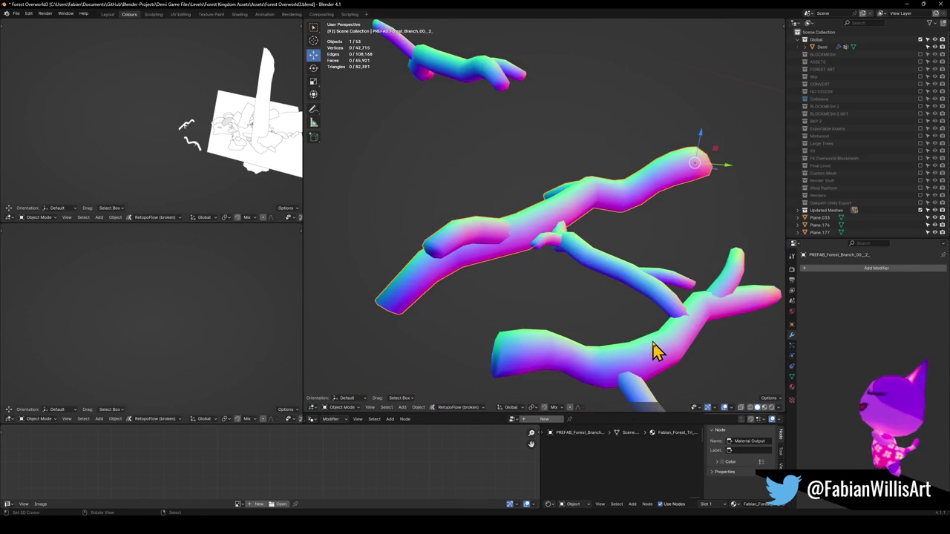
scroll(653, 352, "down", 3)
scroll(657, 318, "up", 4)
left_click(551, 307)
key("Tab")
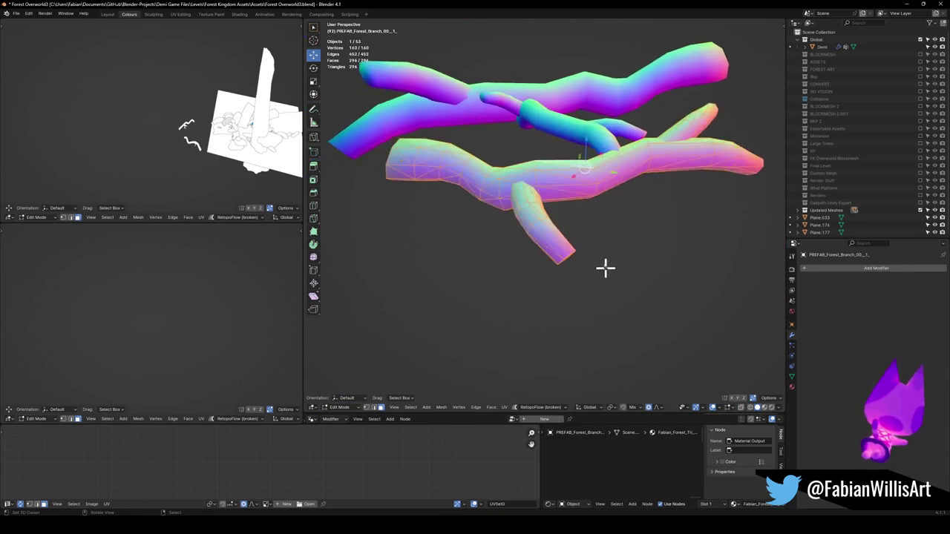
scroll(604, 269, "up", 5)
key("alt+j")
- Try dissolving faces on the lower and upper branch, then undo it
key("alt+a")
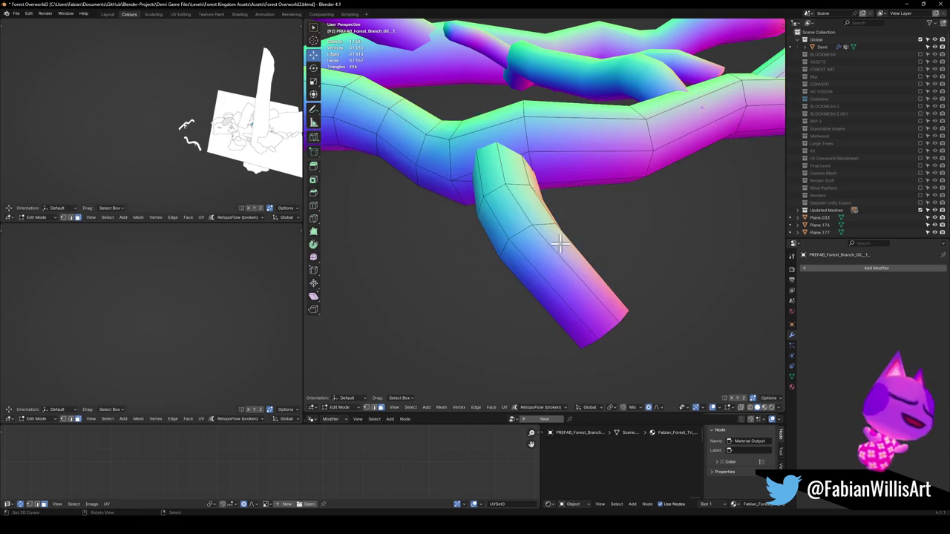
left_click(519, 227, "alt")
left_click(487, 173, "alt+shift")
mouse_move(486, 173)
middle_mouse_down()
mouse_move(543, 235)
mouse_move(553, 220)
mouse_move(520, 181)
middle_mouse_up()
key("ctrl+x")
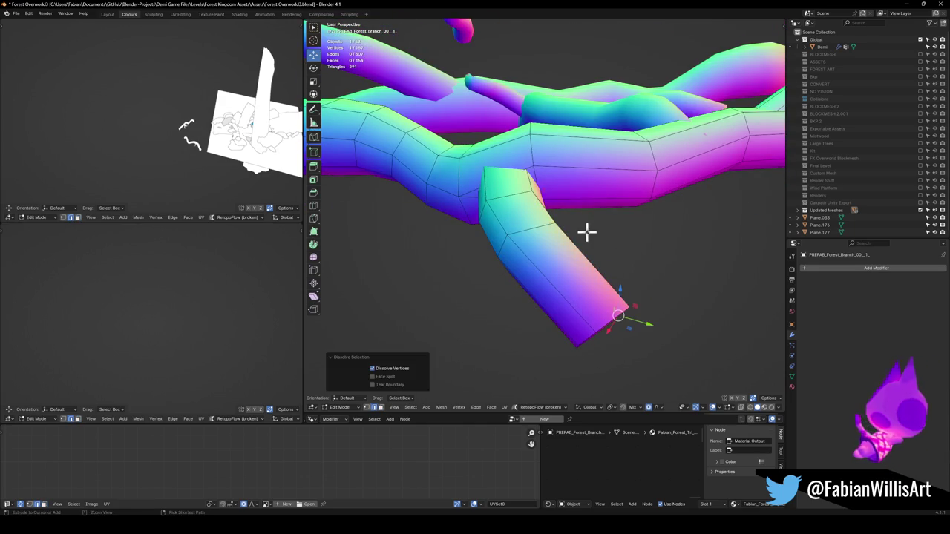
key("alt+a")
key("ctrl+z")
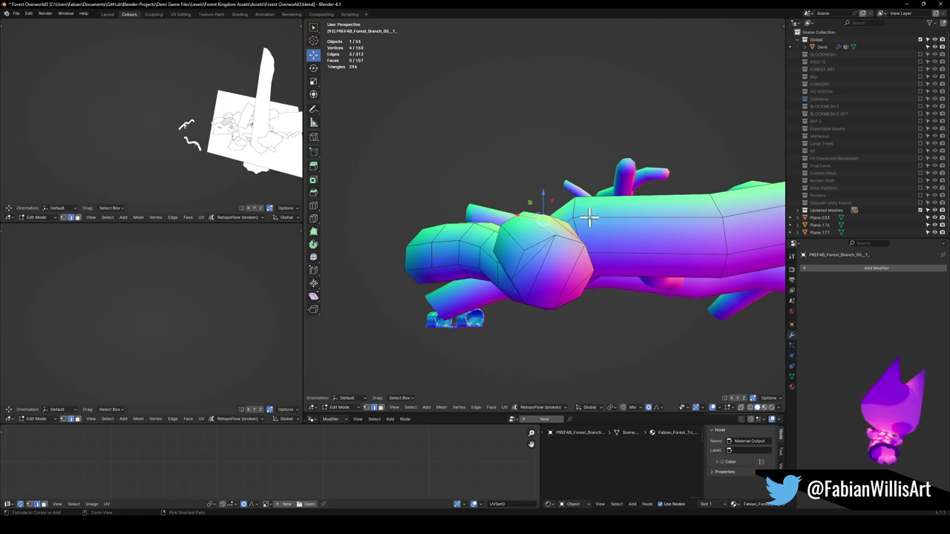
- Try dissolving joint vertices and merging by distance, undoing both attempts
middle_click_drag(589, 216, 572, 223)
key("x")
left_click(582, 250)
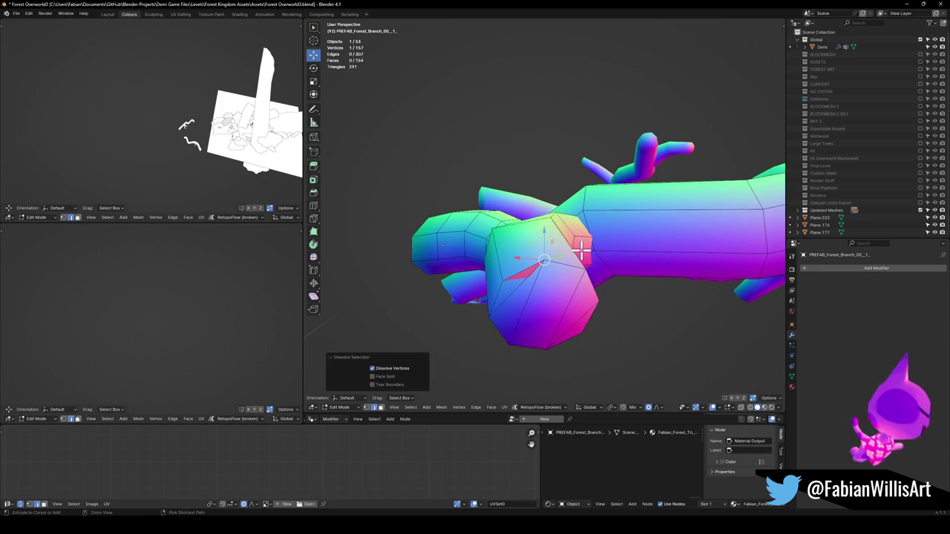
key("ctrl+z")
key("a")
key("q")
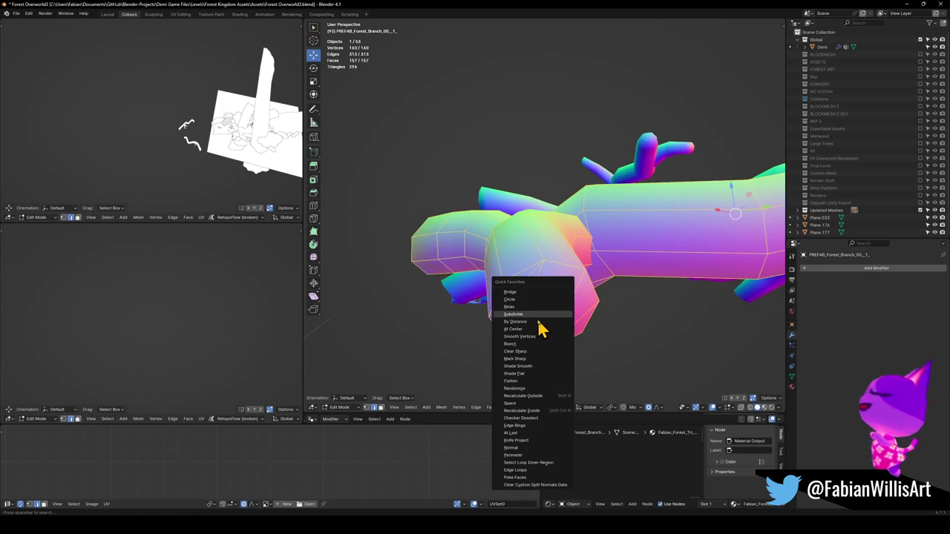
left_click(538, 324)
key("ctrl+z")
key("ctrl+z")
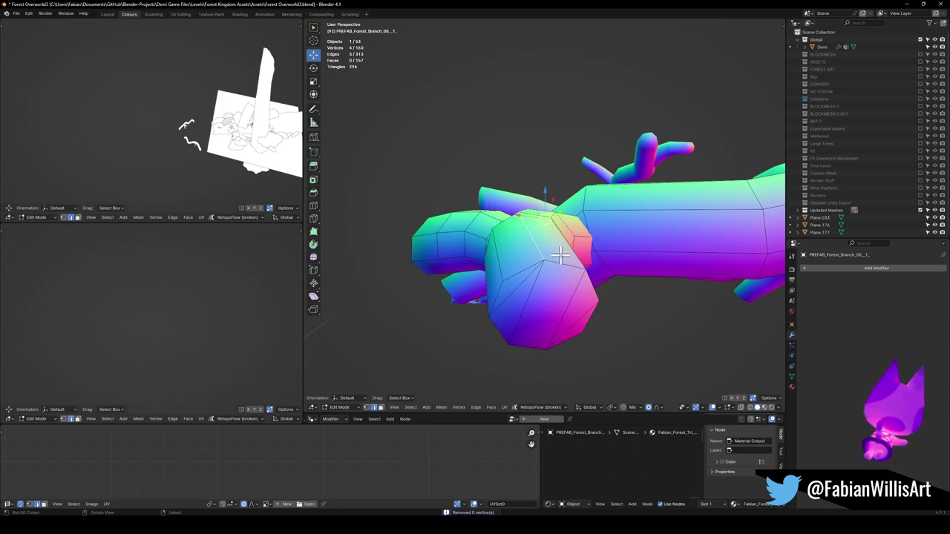
- Merge the four branch-joint vertices at their centre and dissolve the leftover vertex
middle_click_drag(568, 263, 568, 271)
key("m")
left_click(565, 304)
left_click(547, 366)
middle_click_drag(569, 361, 577, 344)
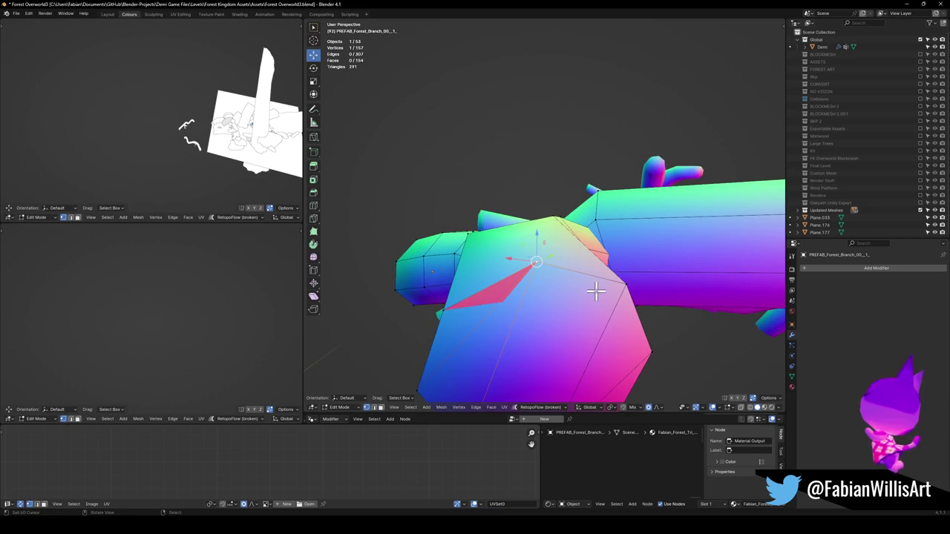
key("ctrl+x")
- Fill the open gap at the joint with a new face and triangulate it
middle_click_drag(596, 291, 601, 314)
left_click(490, 337)
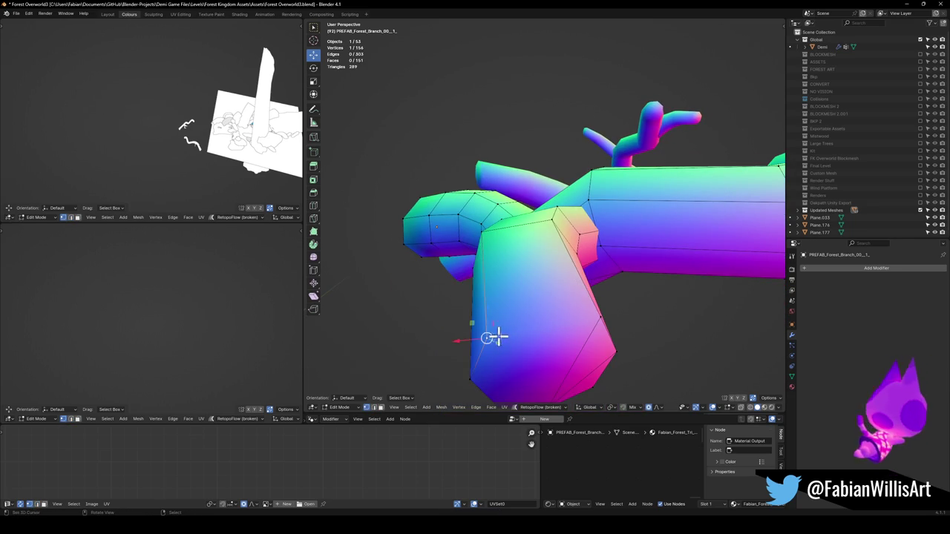
left_click(603, 317, "shift")
key("f")
mouse_move(583, 322)
middle_mouse_down()
mouse_move(537, 269)
mouse_move(637, 316)
mouse_move(541, 239)
mouse_move(568, 296)
middle_mouse_up()
key("ctrl+t")
key("alt+a")
- Dissolve an edge loop near the branch fork and return to Object Mode
middle_click_drag(512, 227, 553, 248)
left_click(503, 220, "alt")
mouse_move(503, 221)
middle_mouse_down()
mouse_move(475, 180)
mouse_move(569, 214)
mouse_move(467, 204)
mouse_move(426, 215)
mouse_move(475, 211)
middle_mouse_up()
key("ctrl+x")
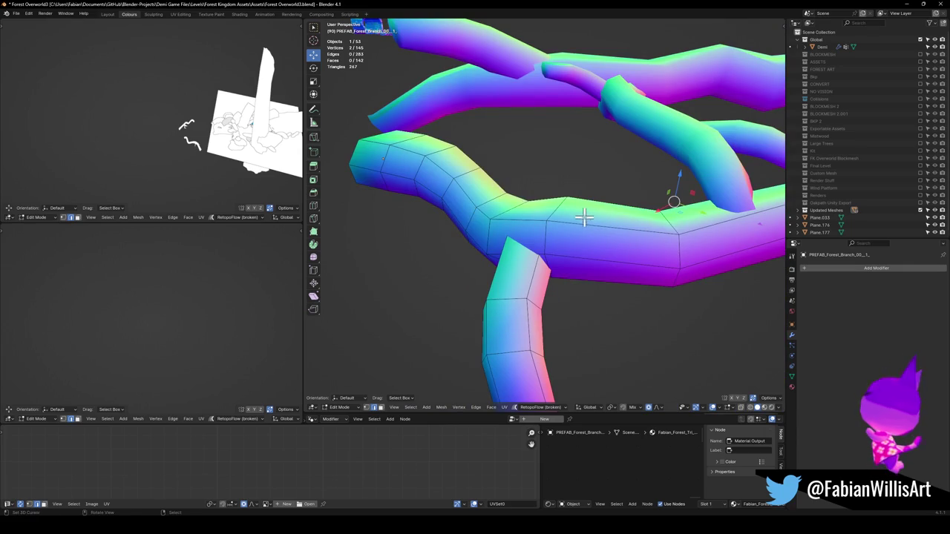
mouse_move(584, 217)
middle_mouse_down()
mouse_move(586, 229)
mouse_move(537, 257)
middle_mouse_up()
key("alt+a")
mouse_move(647, 197)
middle_mouse_down()
mouse_move(572, 250)
mouse_move(591, 211)
middle_mouse_up()
key("Tab")
scroll(592, 211, "up", 3)
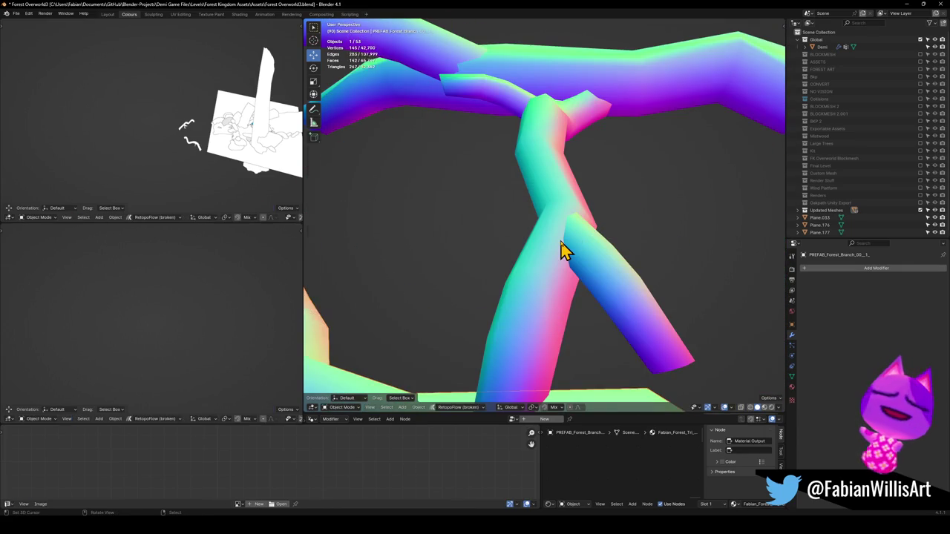
- Dissolve another edge loop on the fork, then undo that dissolve
key("Tab")
mouse_move(566, 248)
middle_mouse_down()
mouse_move(557, 259)
mouse_move(584, 209)
mouse_move(572, 212)
mouse_move(575, 202)
mouse_move(586, 225)
middle_mouse_up()
left_click(572, 233, "alt")
scroll(571, 233, "down", 3)
key("ctrl+x")
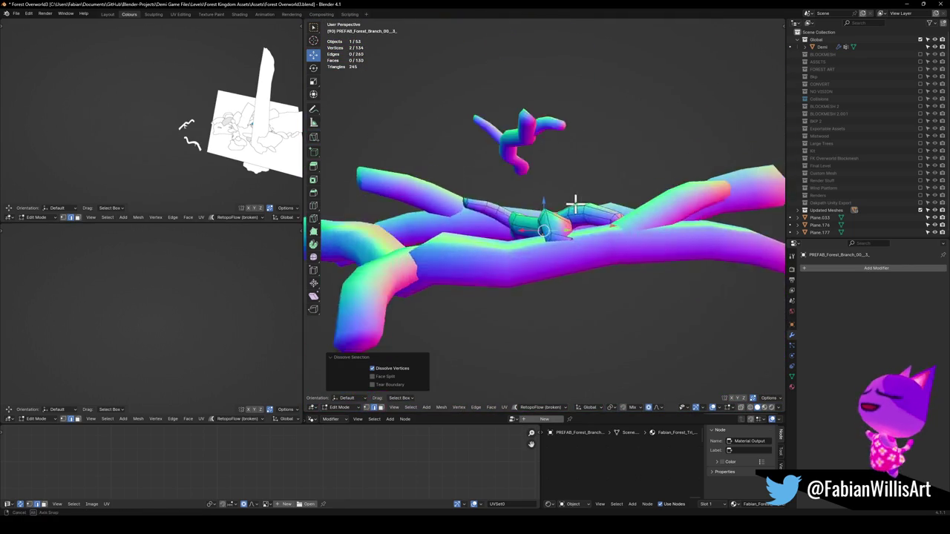
key("ctrl+z")
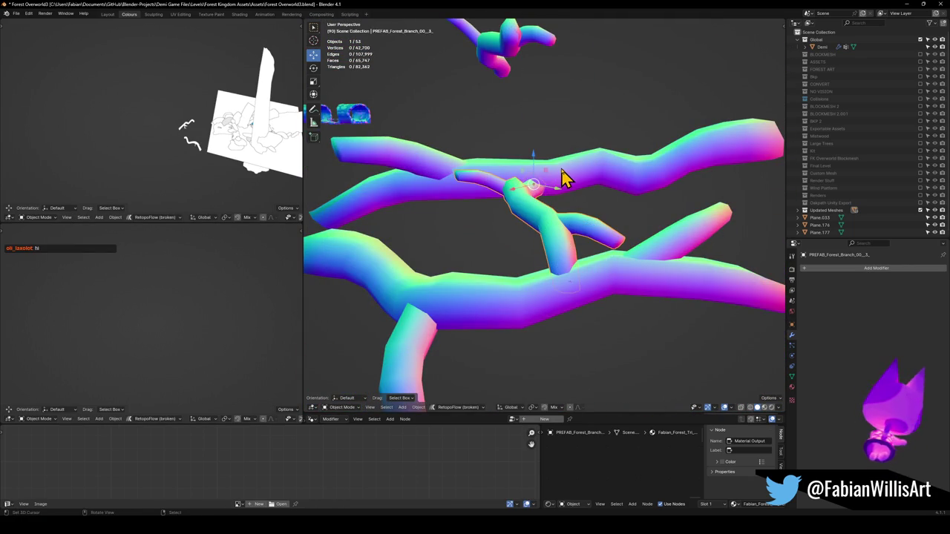
- Inspect a branch mesh in Edit Mode, framing it and orbiting to show several branches
key("Tab")
key("KP_Decimal")
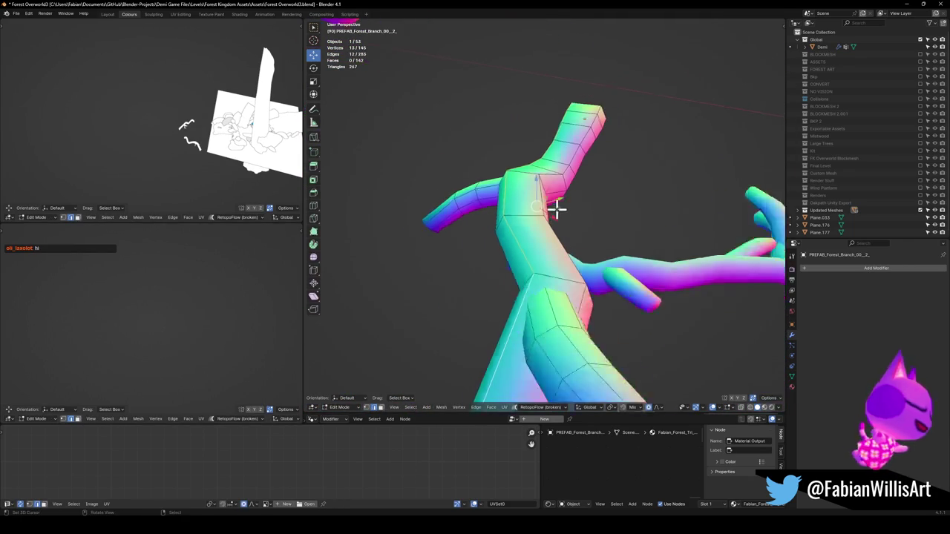
scroll(557, 210, "down", 5)
middle_click_drag(566, 222, 544, 215)
key("Tab")
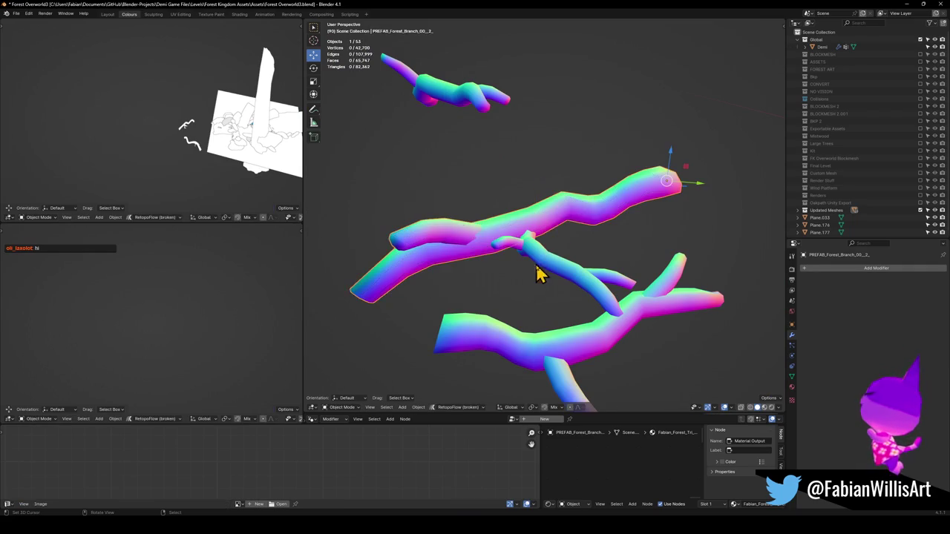
- Select three branch prefabs and briefly check them in Edit Mode
left_click(626, 318, "shift")
left_click(522, 219, "shift")
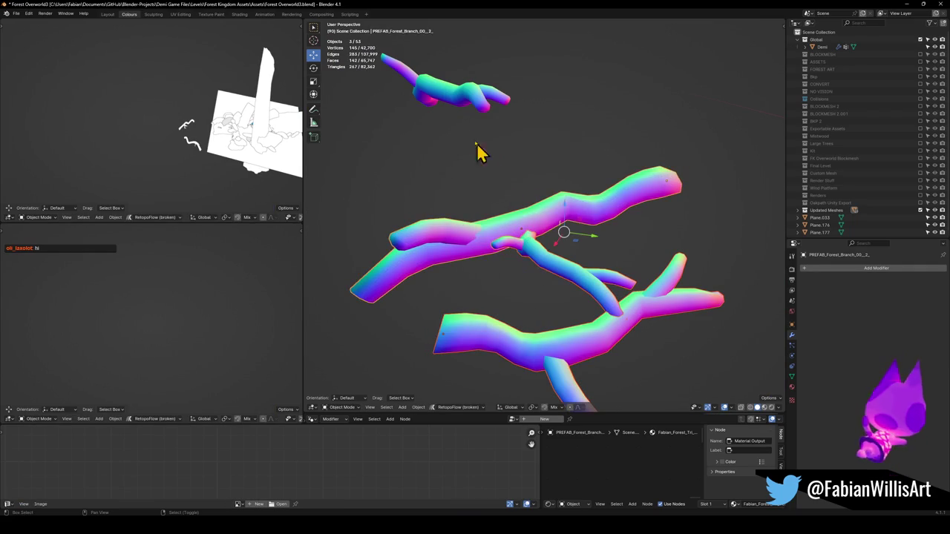
left_click(488, 102, "shift")
scroll(512, 130, "down", 4)
mouse_move(525, 158)
middle_mouse_down()
mouse_move(500, 185)
mouse_move(594, 201)
mouse_move(578, 230)
mouse_move(572, 136)
mouse_move(579, 213)
middle_mouse_up()
scroll(522, 148, "up", 3)
scroll(508, 183, "up", 3)
key("Tab")
key("Tab")
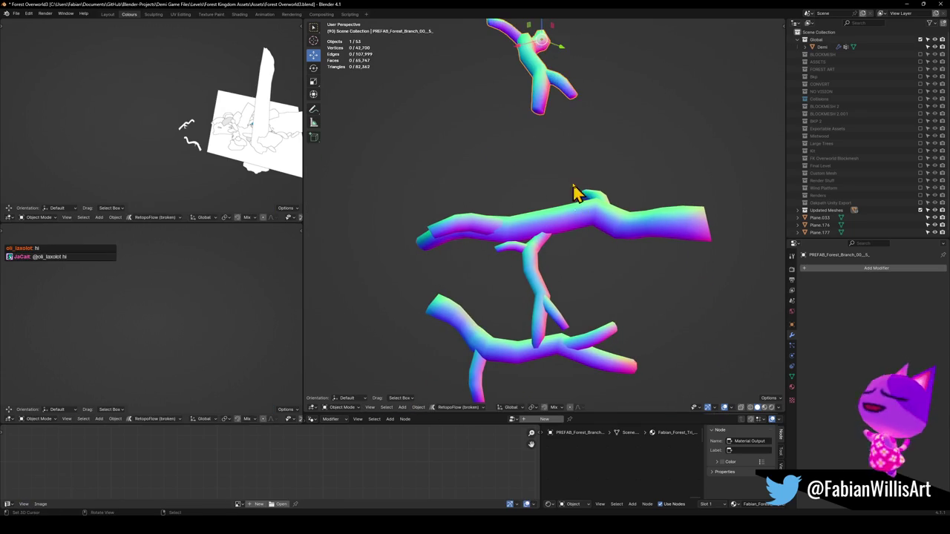
key("a")
- Convert the lower and upper branch prefabs to meshes via Quick Favorites
key("q")
left_click(560, 215)
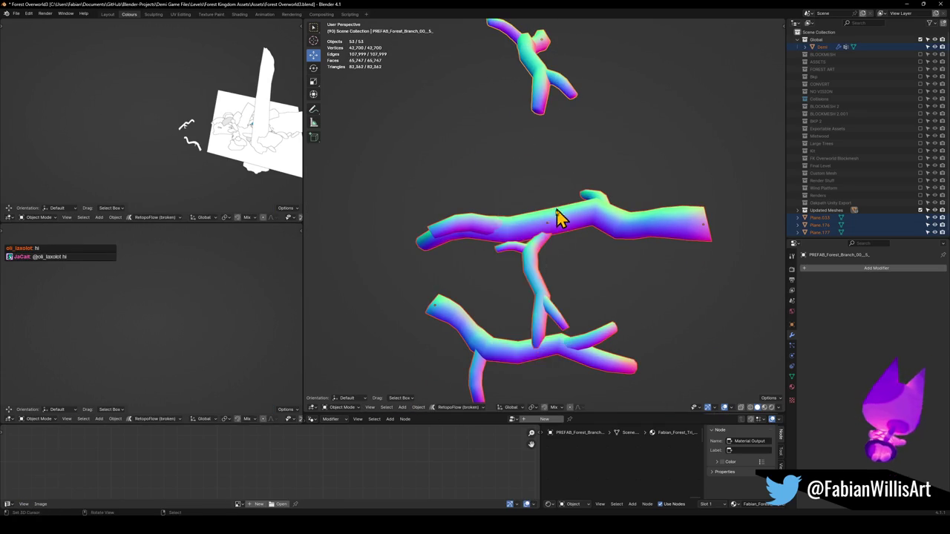
key("alt+a")
left_click(542, 360)
left_click(556, 202)
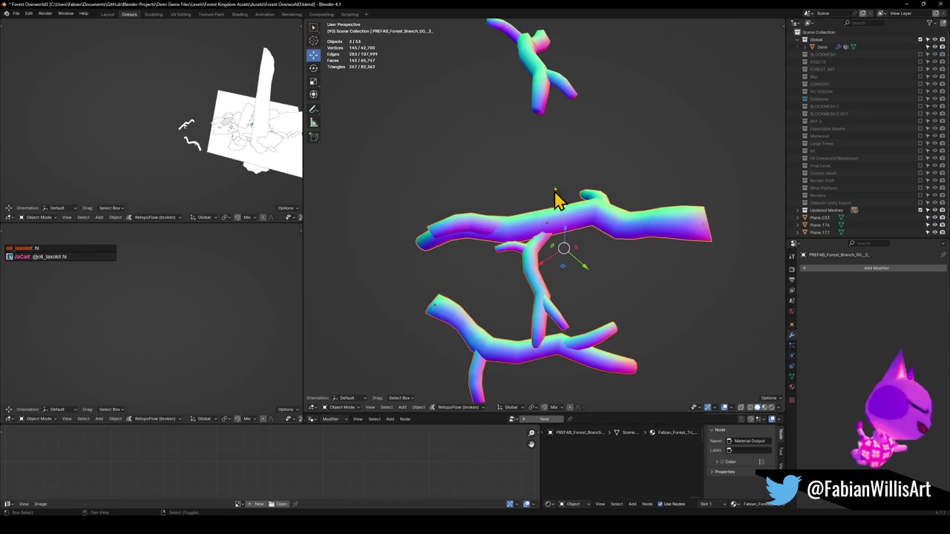
key("q")
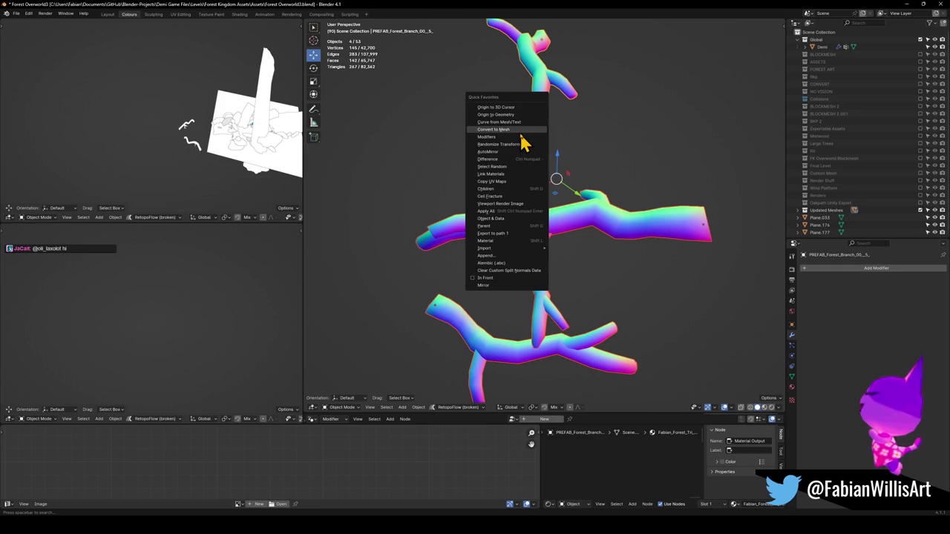
left_click(522, 130)
- Give the upper branch its own single-user object and mesh data
left_click(540, 245)
key("Tab")
left_click(561, 212, "alt")
key("g")
key("Escape")
key("Tab")
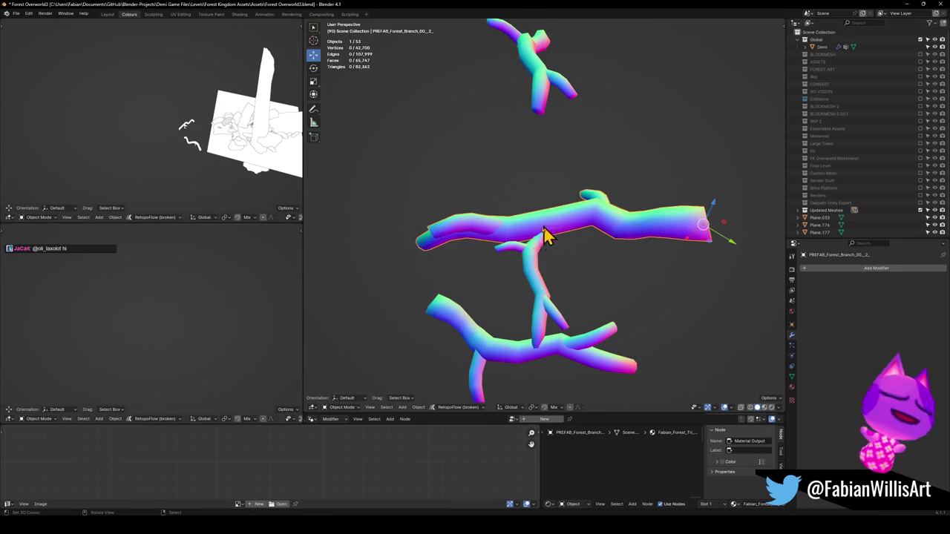
key("q")
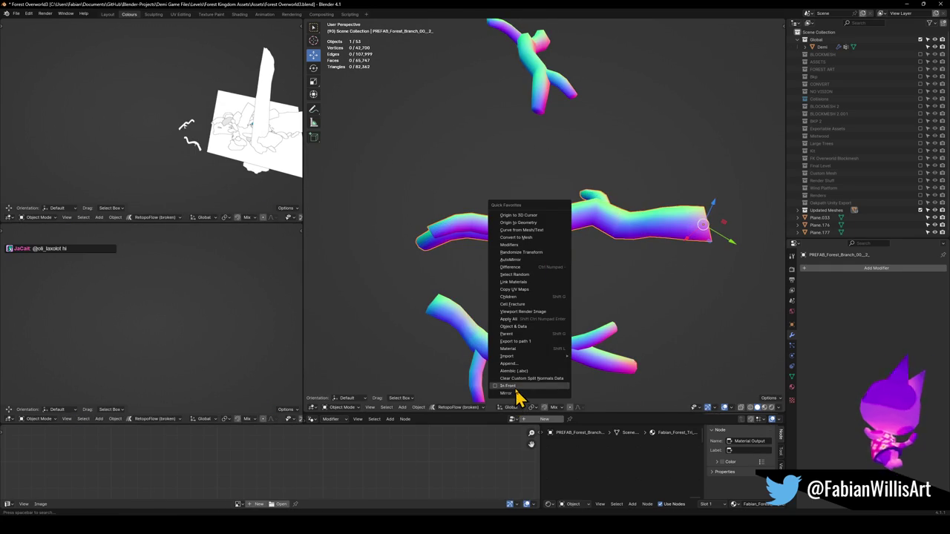
left_click(535, 330)
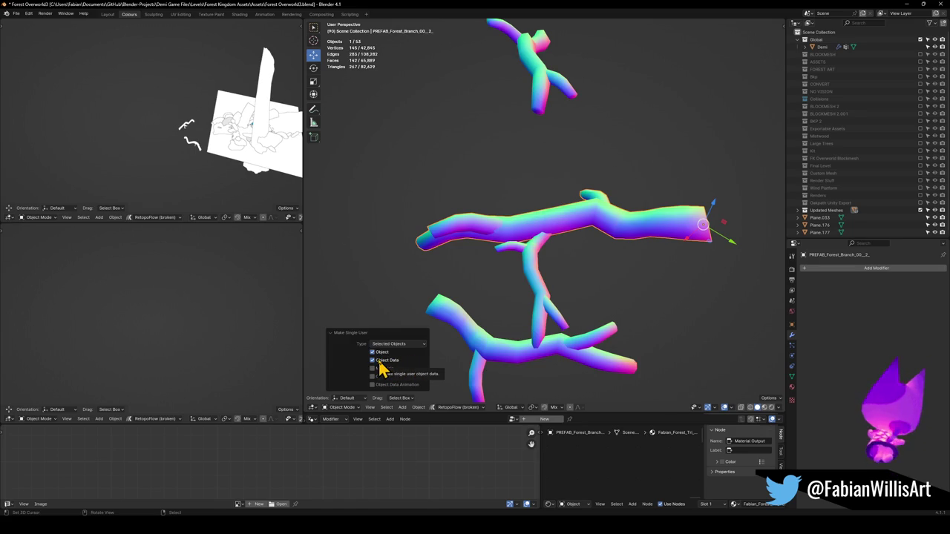
- Make the vertical, lower and top branches single-user for object and data
key("Tab")
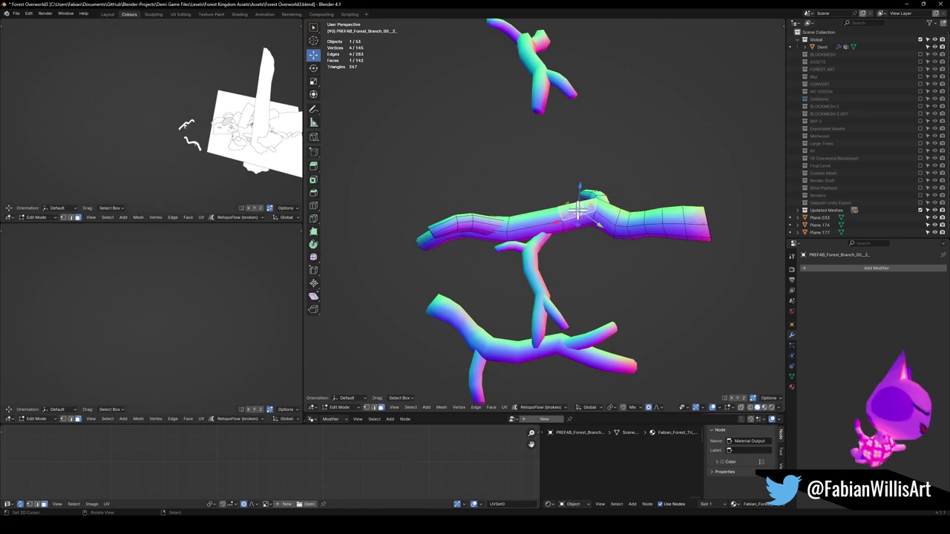
key("Tab")
left_click(537, 270)
left_click(501, 366, "shift")
left_click(553, 95, "shift")
key("q")
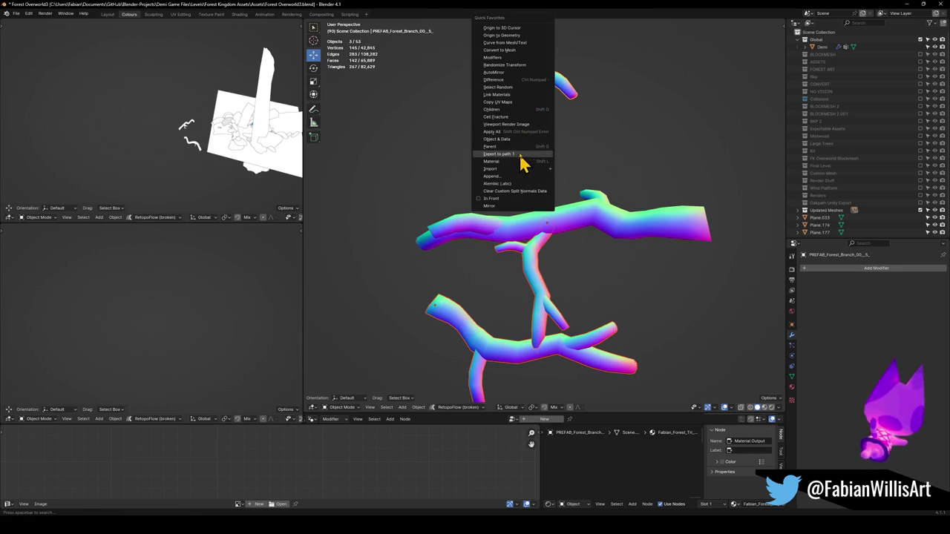
left_click(521, 139)
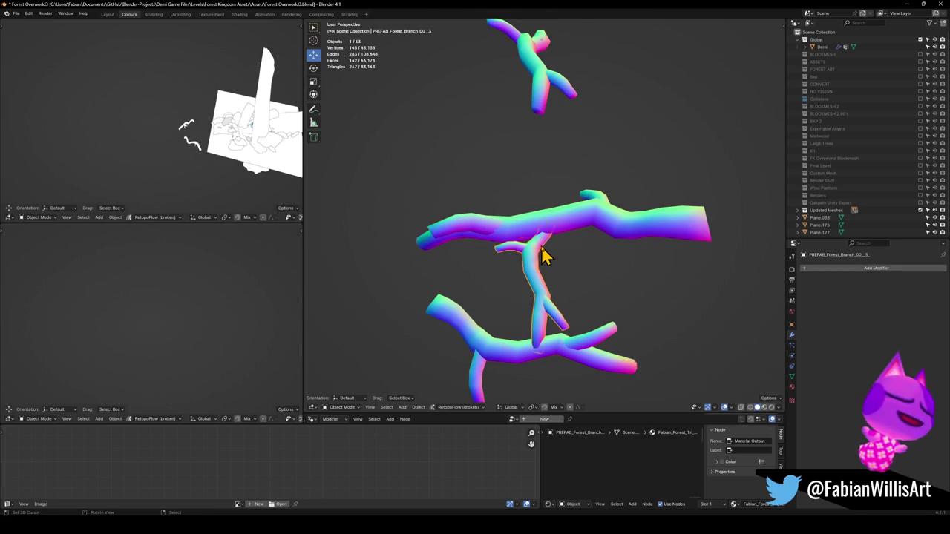
- Dissolve the edge loop at the branch joint in Edit Mode
key("Tab")
scroll(547, 270, "up", 5)
mouse_move(589, 258)
middle_mouse_down()
mouse_move(547, 267)
mouse_move(583, 271)
mouse_move(604, 240)
mouse_move(568, 250)
middle_mouse_up()
left_click(547, 267, "alt")
key("ctrl+x")
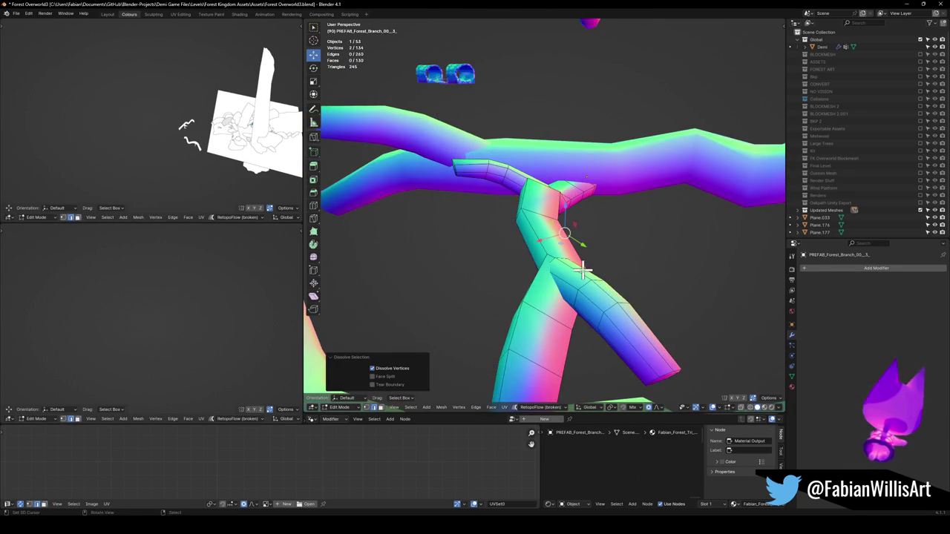
- Undo the loop dissolve and add a loop cut across the branch
key("ctrl+z")
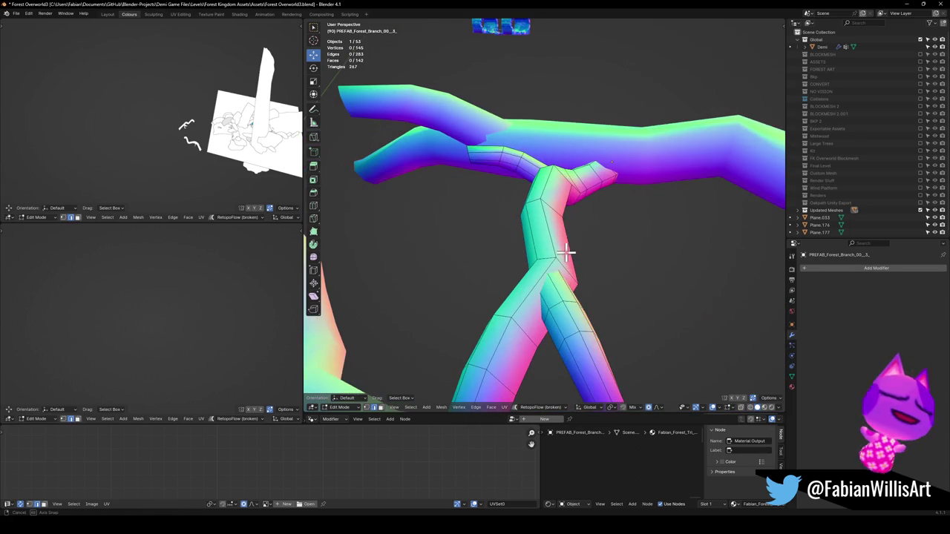
key("ctrl+r")
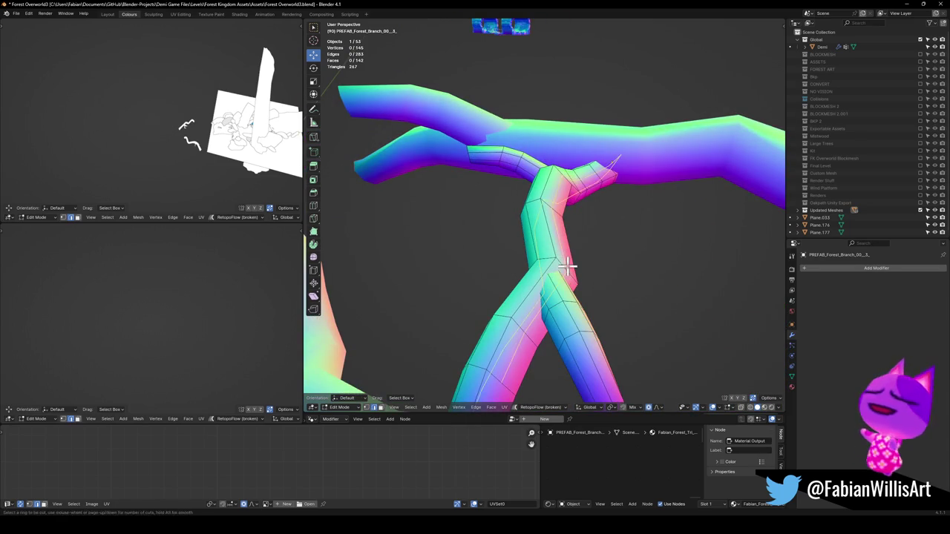
left_click(568, 250)
key("alt+s")
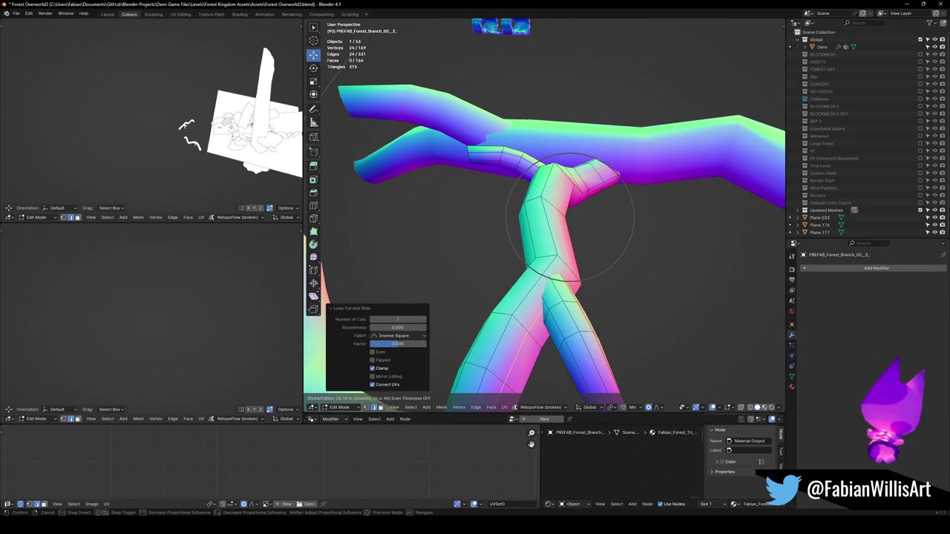
key("Escape")
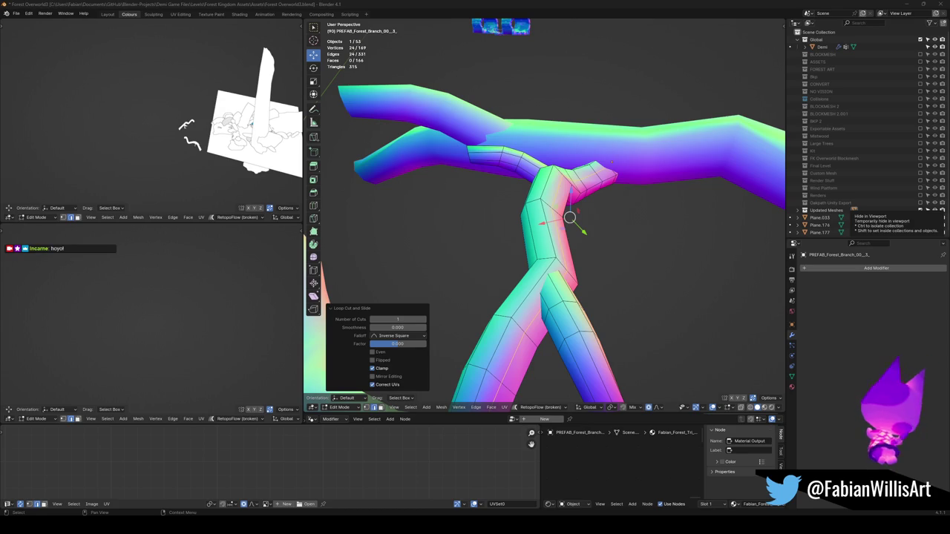
- Undo the extra loop cut and return to Object Mode
middle_click_drag(530, 242, 530, 220)
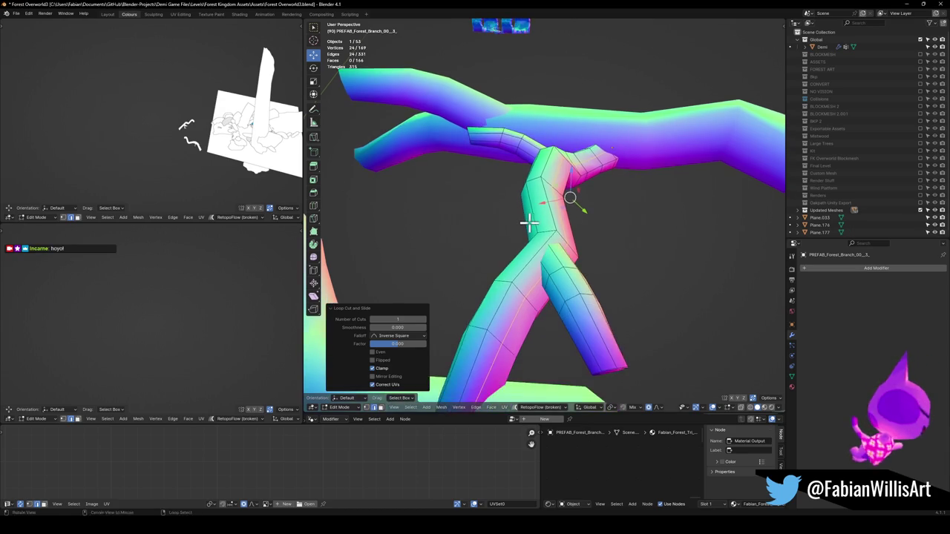
scroll(530, 220, "down", 3)
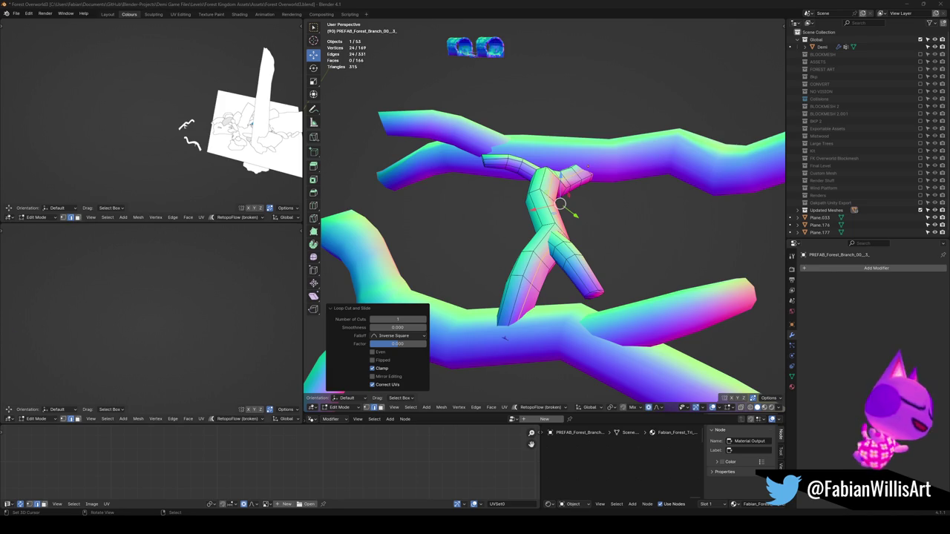
mouse_move(545, 204)
middle_mouse_down()
mouse_move(585, 215)
mouse_move(597, 242)
middle_mouse_up()
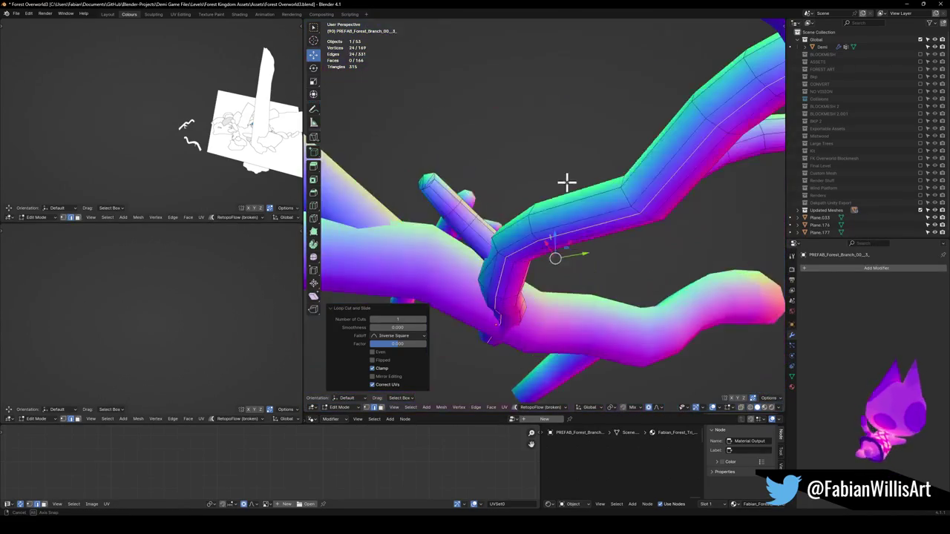
key("ctrl+z")
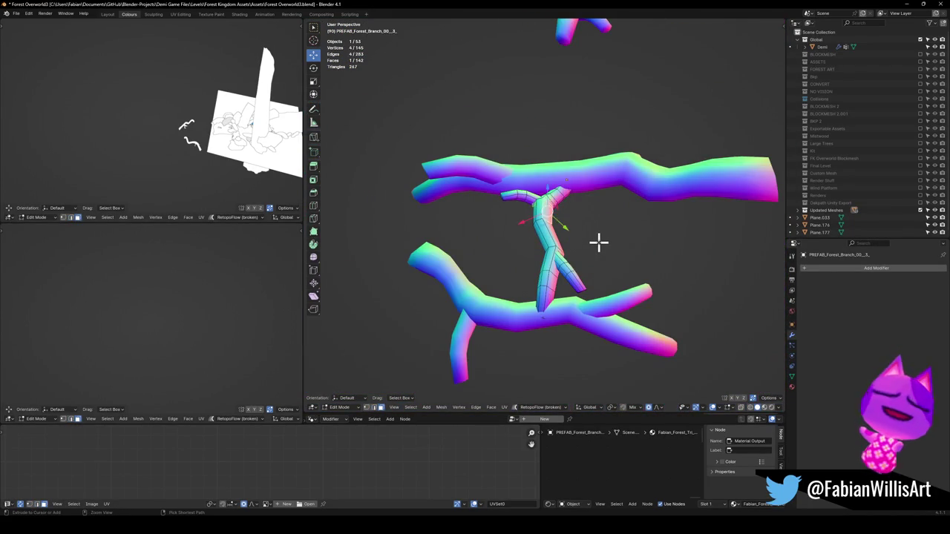
key("Tab")
- Cycle through the overlapping branches to isolate a single branch selection
left_click(573, 238)
left_click(583, 239)
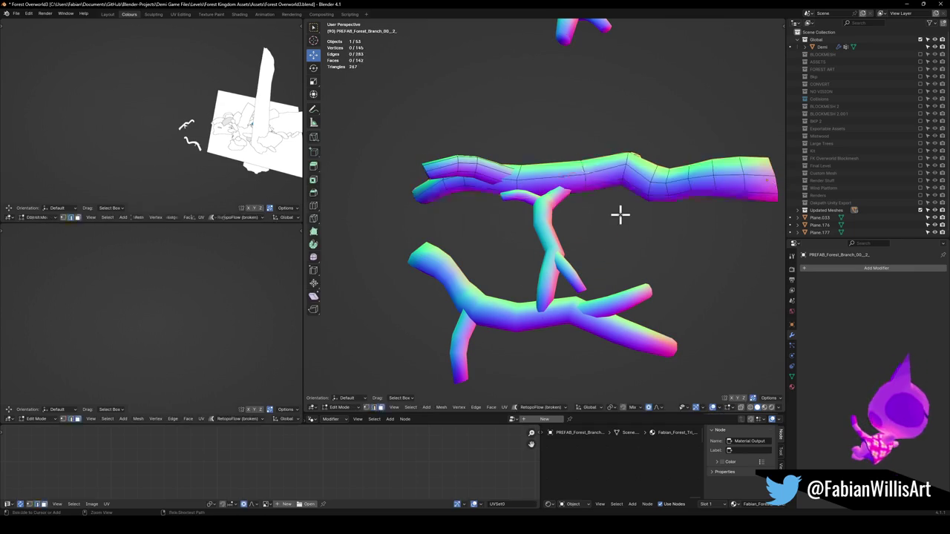
key("a")
key("alt+a")
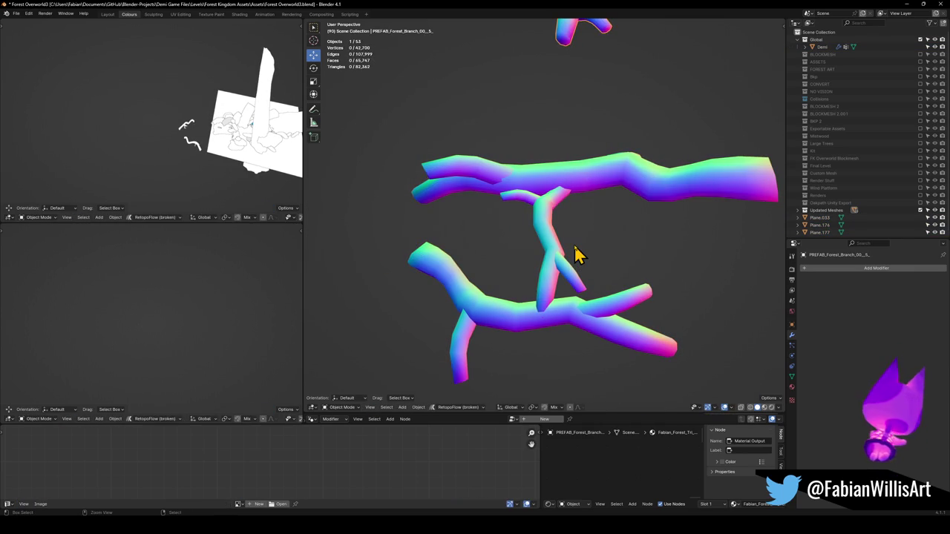
left_click(577, 254)
left_click(578, 255)
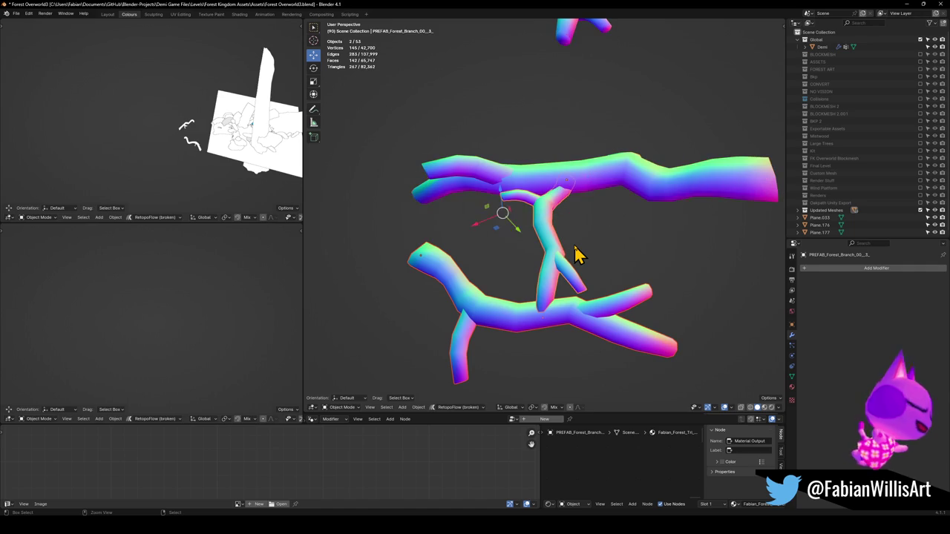
left_click(577, 254)
- Fill new geometry into the lower branch's junction and select the whole mesh
key("Tab")
key("Tab")
left_click(574, 245)
key("Tab")
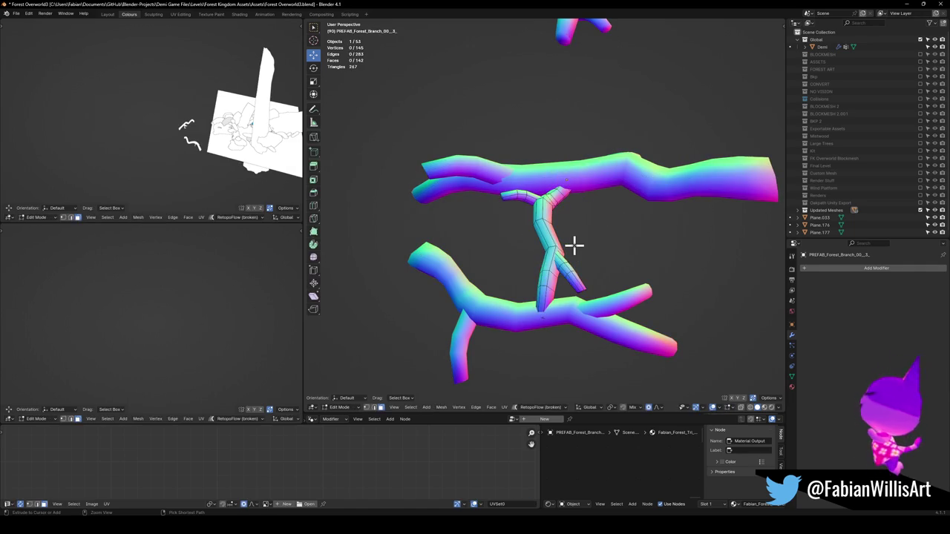
key("Tab")
left_click(574, 245)
key("Tab")
key("ctrl+z")
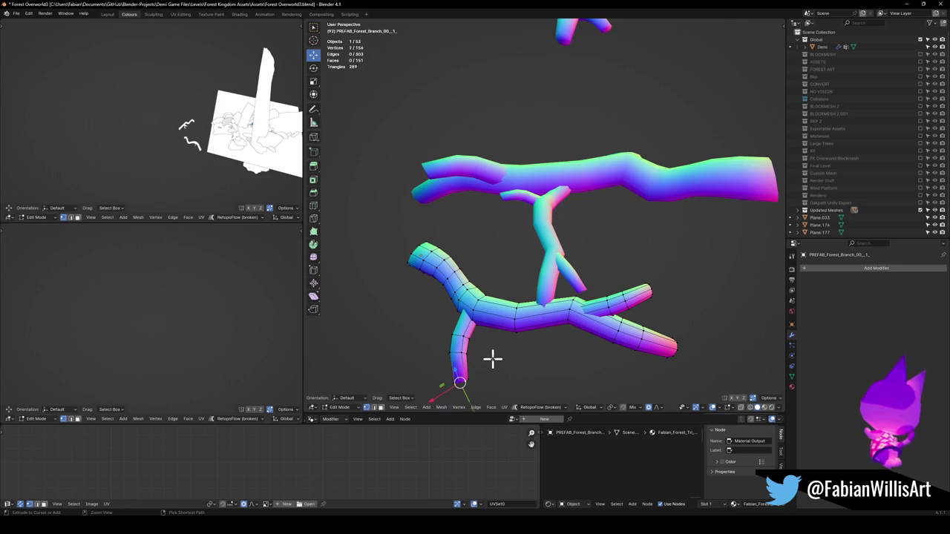
key("a")
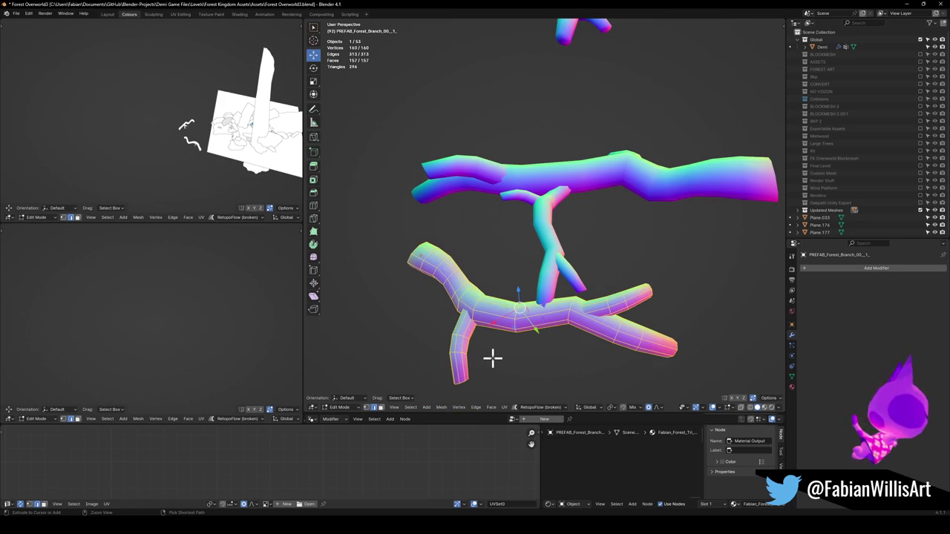
- Back in Object Mode, add the top branch to the selection and bring up Quick Favorites
mouse_move(529, 310)
middle_mouse_down()
mouse_move(553, 308)
mouse_move(539, 227)
mouse_move(592, 220)
mouse_move(536, 249)
mouse_move(557, 229)
mouse_move(530, 265)
mouse_move(555, 251)
middle_mouse_up()
key("Tab")
left_click(547, 121, "shift")
middle_click_drag(547, 121, 537, 163)
key("q")
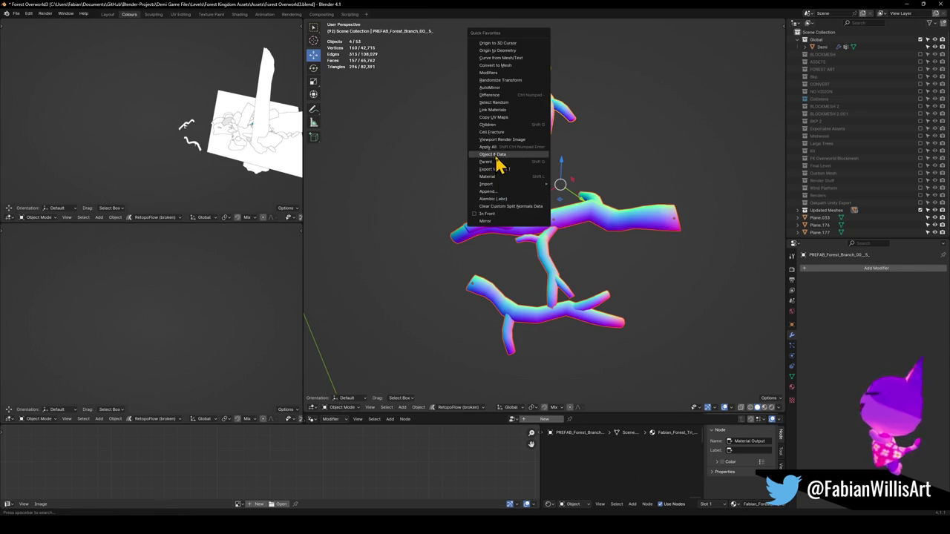
- Apply the favourite command, then dissolve a small-branch edge loop and slide a vertex
left_click(499, 220)
left_click(526, 312)
key("Tab")
scroll(493, 293, "up", 5)
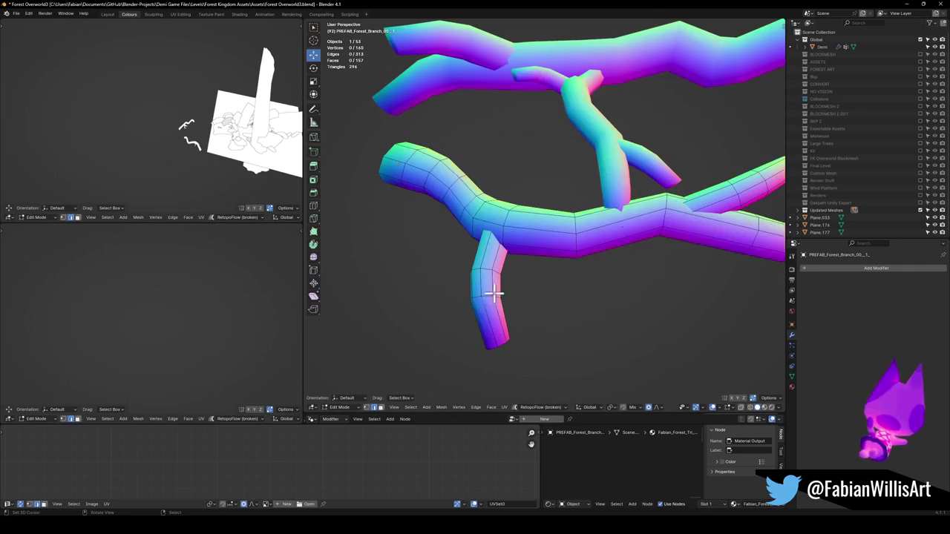
left_click(483, 302, "alt")
key("ctrl+x")
scroll(586, 221, "up", 3)
mouse_move(569, 170)
middle_mouse_down()
mouse_move(517, 225)
mouse_move(519, 195)
middle_mouse_up()
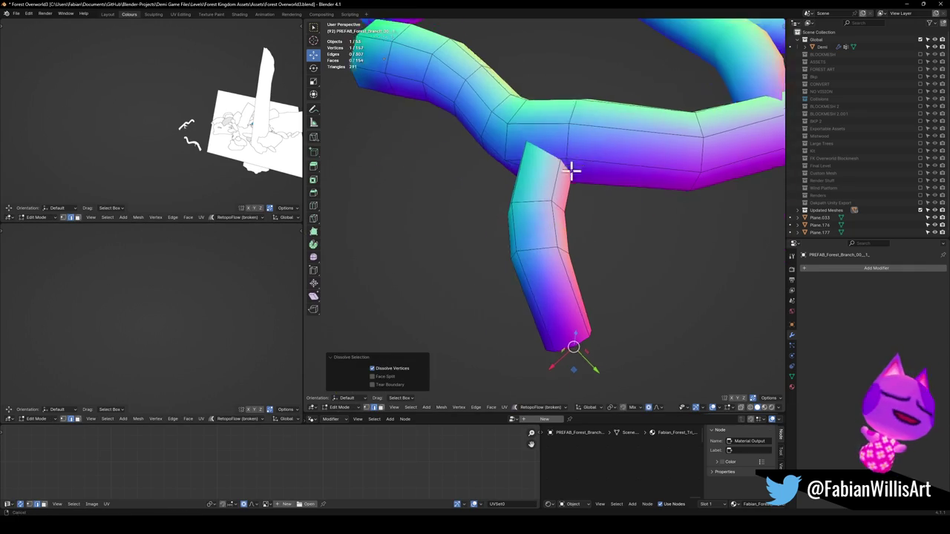
key("shift+v")
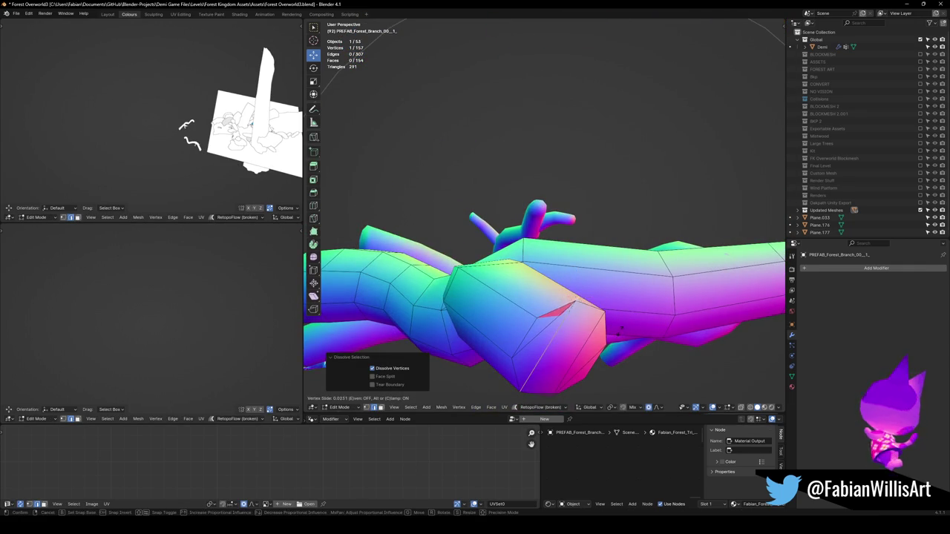
left_click(608, 343)
- Dissolve another loop on the lower branch and one on the vertical branch
mouse_move(562, 275)
middle_mouse_down()
mouse_move(471, 247)
mouse_move(514, 264)
middle_mouse_up()
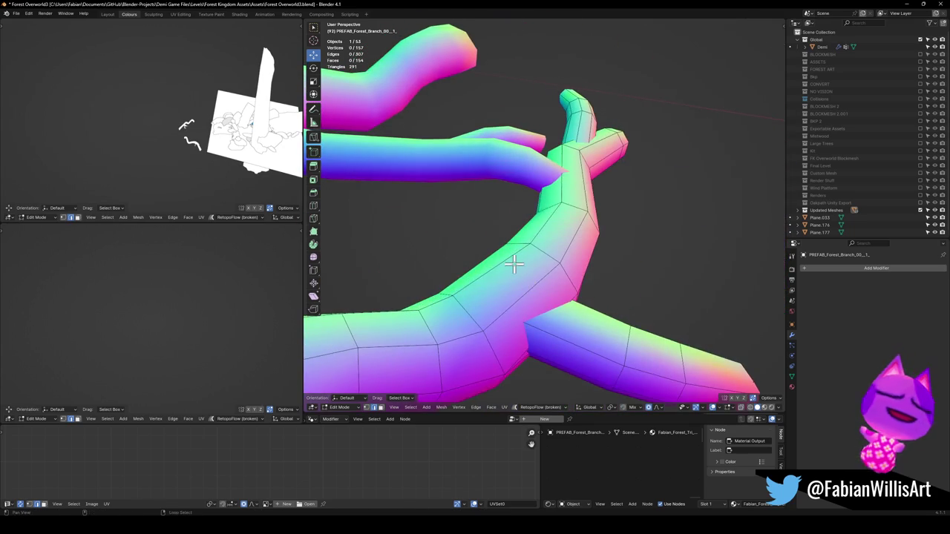
left_click(513, 264, "alt")
key("ctrl+x")
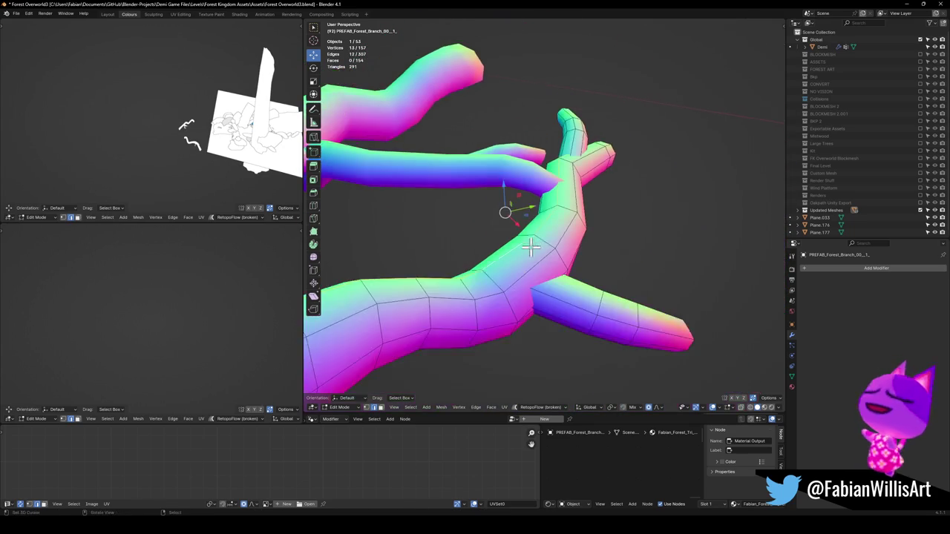
middle_click_drag(505, 205, 557, 169)
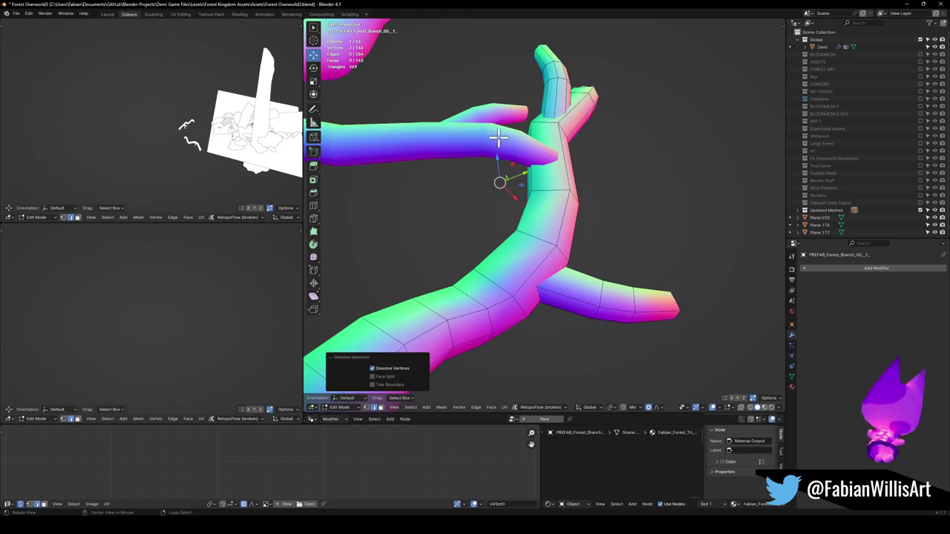
mouse_move(498, 136)
middle_mouse_down()
mouse_move(572, 187)
mouse_move(490, 187)
mouse_move(590, 186)
mouse_move(572, 199)
middle_mouse_up()
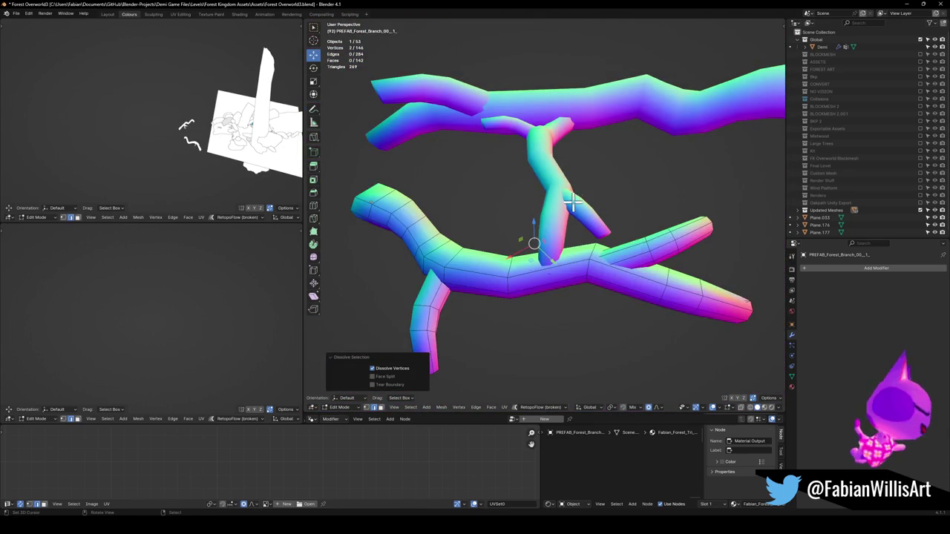
key("alt+q")
left_click(552, 181, "alt")
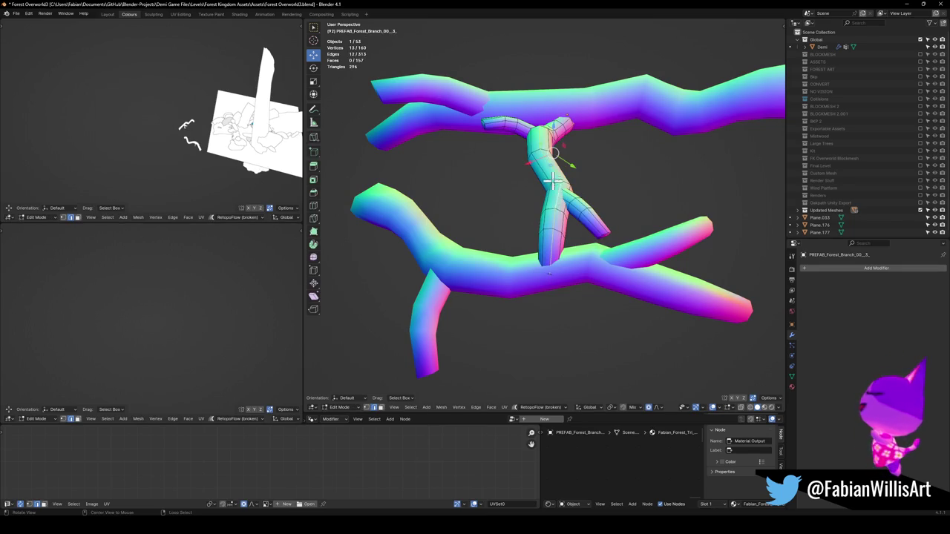
key("ctrl+x")
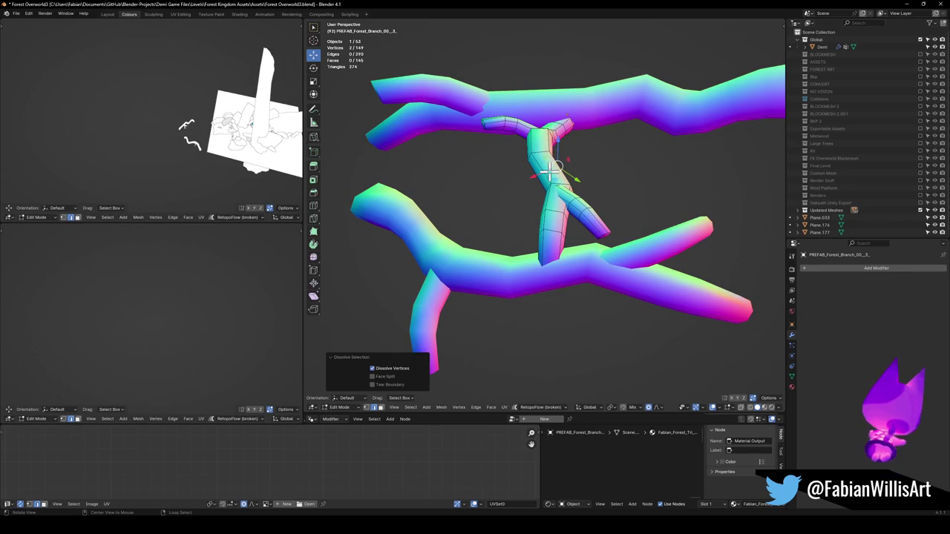
- Move the small side branch along Z with proportional falloff
mouse_move(549, 170)
middle_mouse_down()
mouse_move(577, 247)
mouse_move(575, 235)
mouse_move(642, 269)
mouse_move(626, 271)
middle_mouse_up()
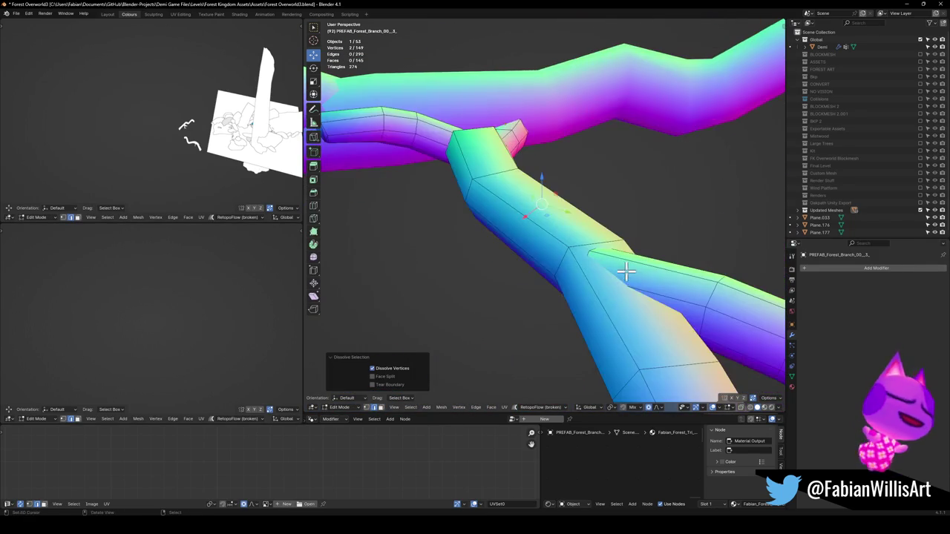
key("l")
scroll(695, 295, "down", 2)
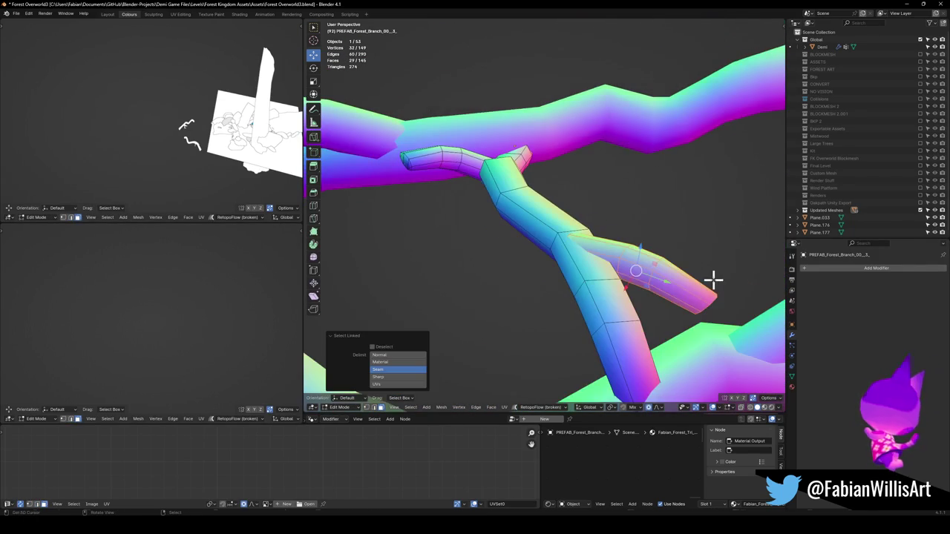
key("g")
key("z")
left_click(717, 270)
- Dissolve one more loop, raise the connected side branch along Z, and exit Edit Mode
key("alt+a")
mouse_move(670, 282)
middle_mouse_down()
mouse_move(638, 304)
mouse_move(666, 304)
middle_mouse_up()
key("ctrl+x")
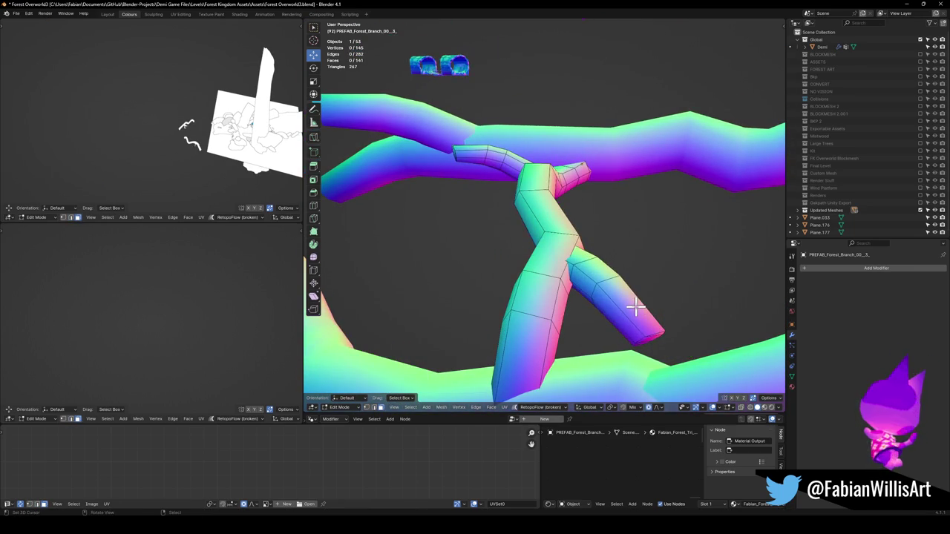
key("l")
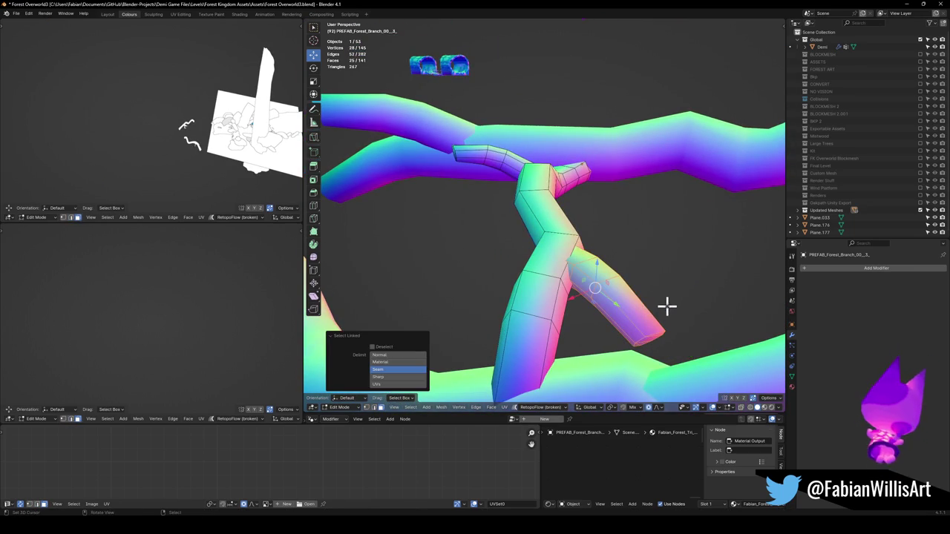
key("g")
key("z")
left_click(667, 313)
key("Tab")
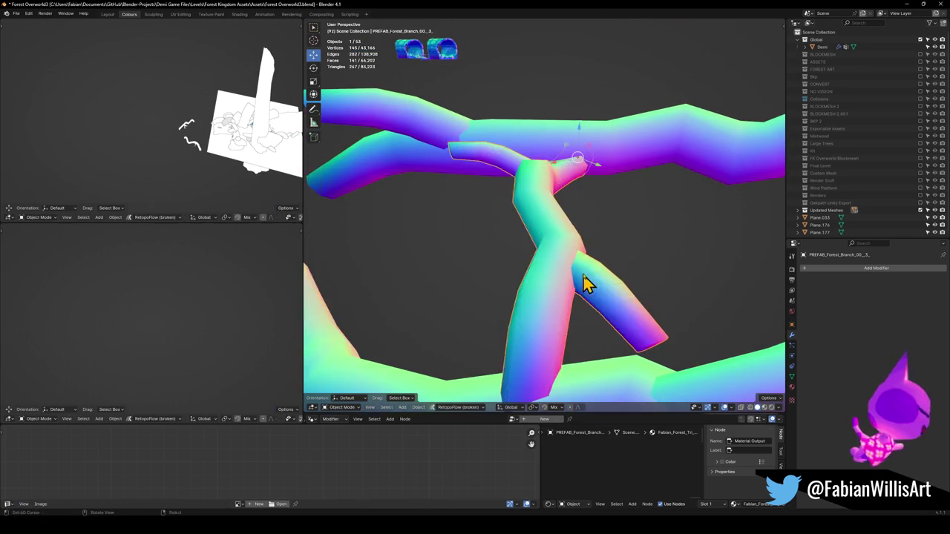
- Pick another branch prefab to simplify
scroll(587, 282, "down", 3)
scroll(549, 269, "up", 3)
mouse_move(568, 267)
middle_mouse_down()
mouse_move(623, 272)
mouse_move(611, 293)
mouse_move(772, 252)
mouse_move(640, 304)
mouse_move(619, 261)
mouse_move(616, 275)
mouse_move(564, 266)
mouse_move(509, 238)
mouse_move(550, 261)
mouse_move(577, 215)
mouse_move(585, 220)
mouse_move(458, 274)
mouse_move(556, 197)
middle_mouse_up()
left_click(639, 304)
key("Tab")
key("Tab")
left_click(492, 246)
key("Tab")
- Dissolve a trunk edge loop and leftover vertices on this branch
left_click(549, 261, "alt")
scroll(555, 292, "down", 3)
key("ctrl+x")
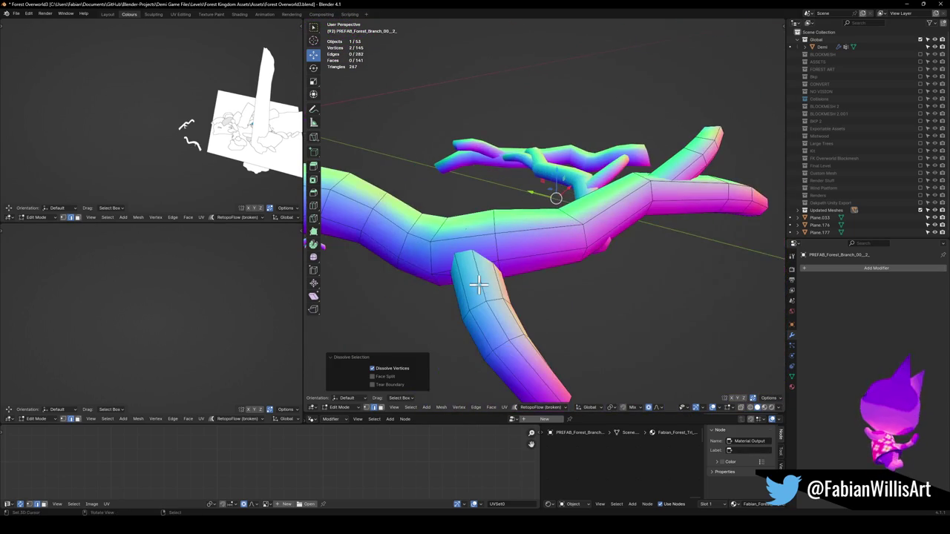
left_click(482, 250, "alt")
mouse_move(482, 251)
middle_mouse_down()
mouse_move(598, 254)
mouse_move(534, 265)
middle_mouse_up()
key("ctrl+x")
scroll(598, 255, "down", 3)
key("alt+a")
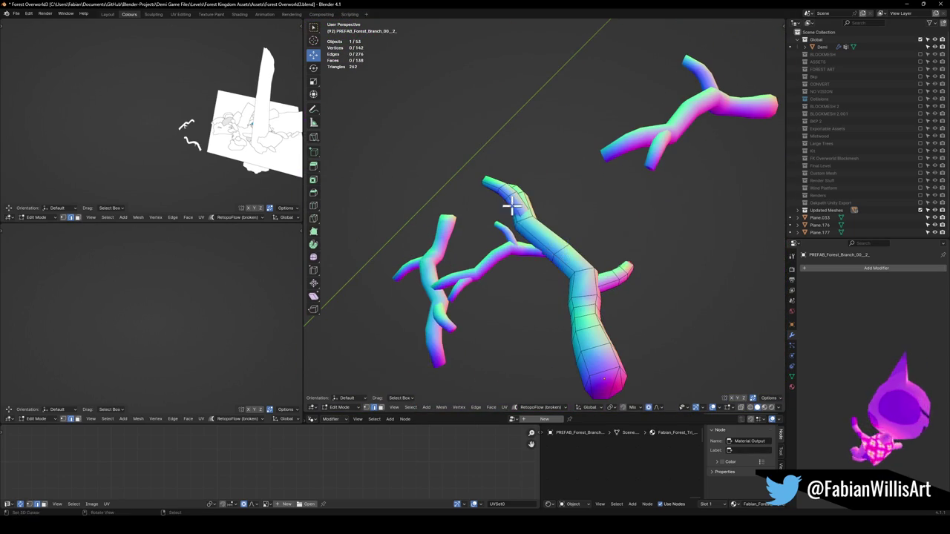
mouse_move(493, 211)
middle_mouse_down()
mouse_move(574, 193)
mouse_move(570, 215)
middle_mouse_up()
- On the next branch prefab, dissolve surplus edge loops and vertices, then exit Edit Mode
key("alt+q")
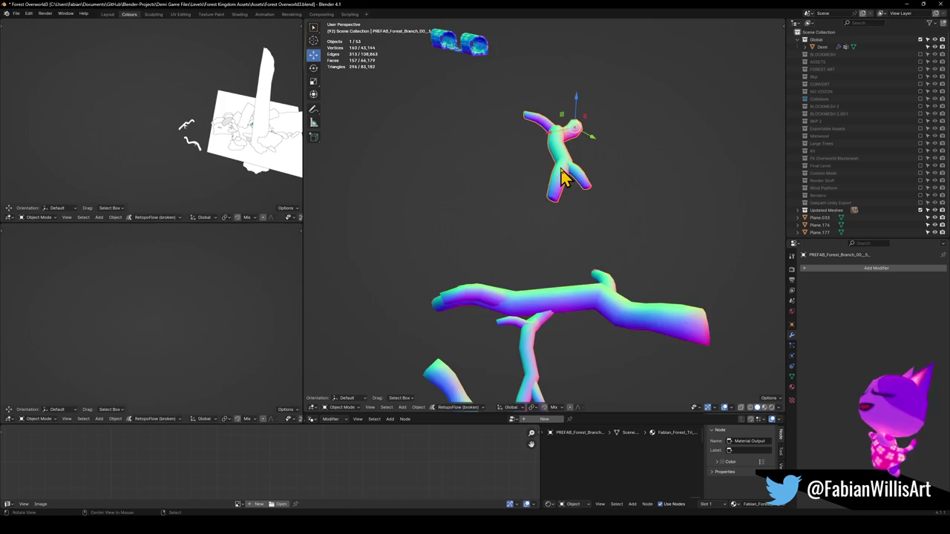
scroll(565, 178, "up", 5)
middle_click_drag(565, 178, 547, 216)
left_click(547, 223, "alt")
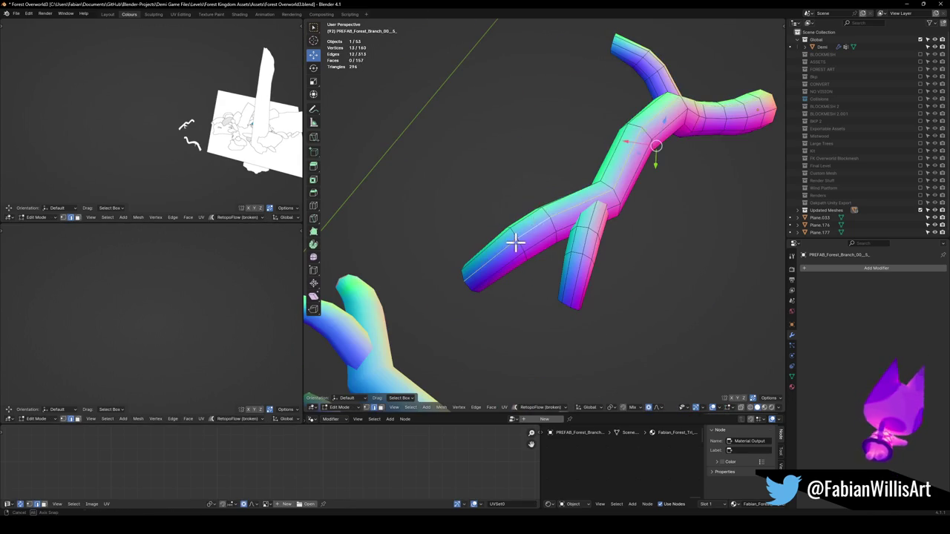
middle_click_drag(515, 244, 547, 246)
key("ctrl+x")
left_click(608, 252, "alt")
key("ctrl+x")
mouse_move(614, 255)
middle_mouse_down()
mouse_move(555, 313)
mouse_move(588, 267)
mouse_move(650, 271)
middle_mouse_up()
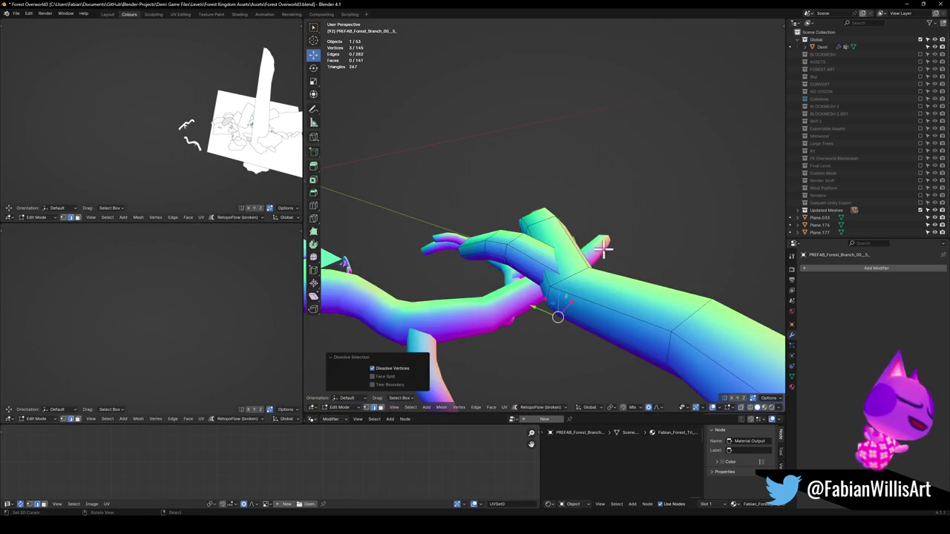
left_click(621, 281)
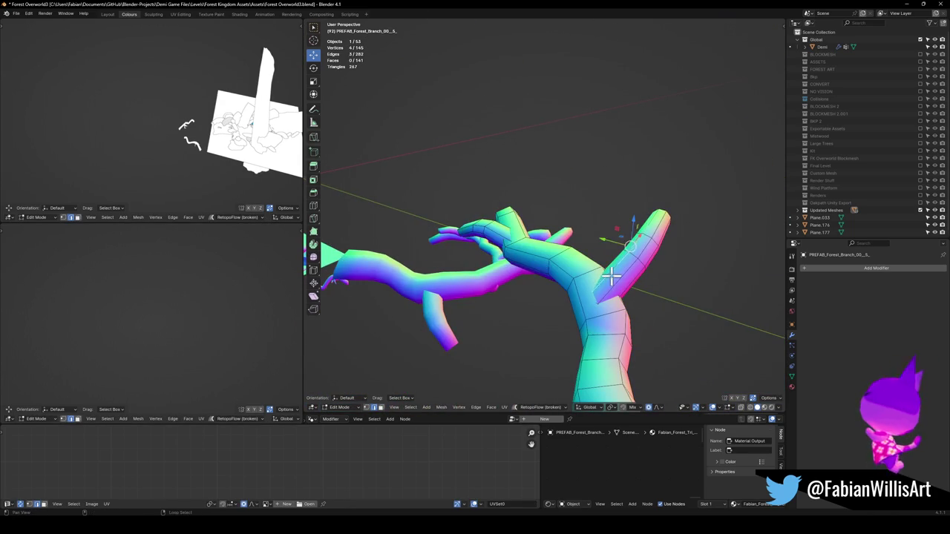
key("ctrl+x")
mouse_move(689, 216)
middle_mouse_down()
mouse_move(668, 260)
mouse_move(535, 286)
middle_mouse_up()
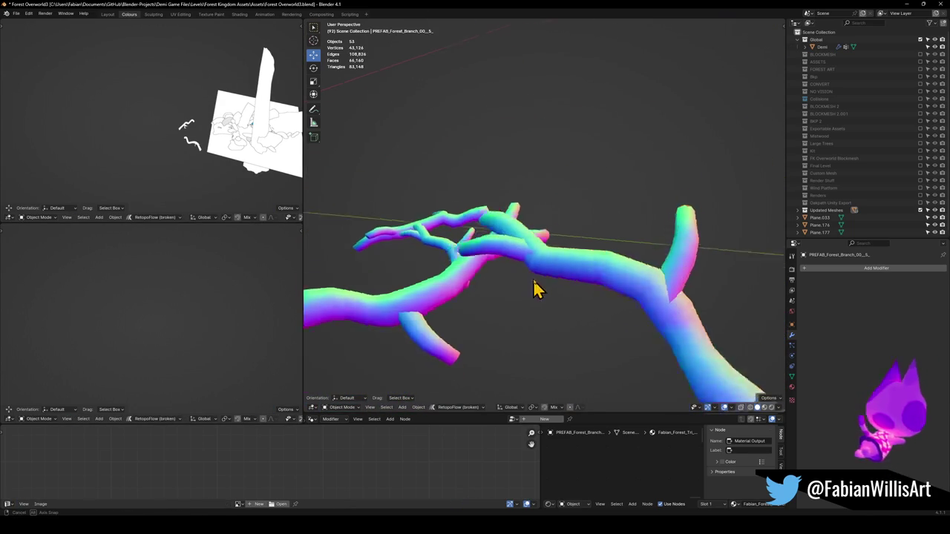
key("Tab")
- Orbit so the simplified branch lies horizontally for inspection
scroll(579, 278, "down", 5)
middle_click_drag(621, 269, 602, 227)
mouse_move(516, 245)
middle_mouse_down()
mouse_move(589, 252)
mouse_move(549, 272)
mouse_move(568, 276)
mouse_move(511, 361)
middle_mouse_up()
scroll(546, 248, "up", 5)
scroll(557, 267, "down", 3)
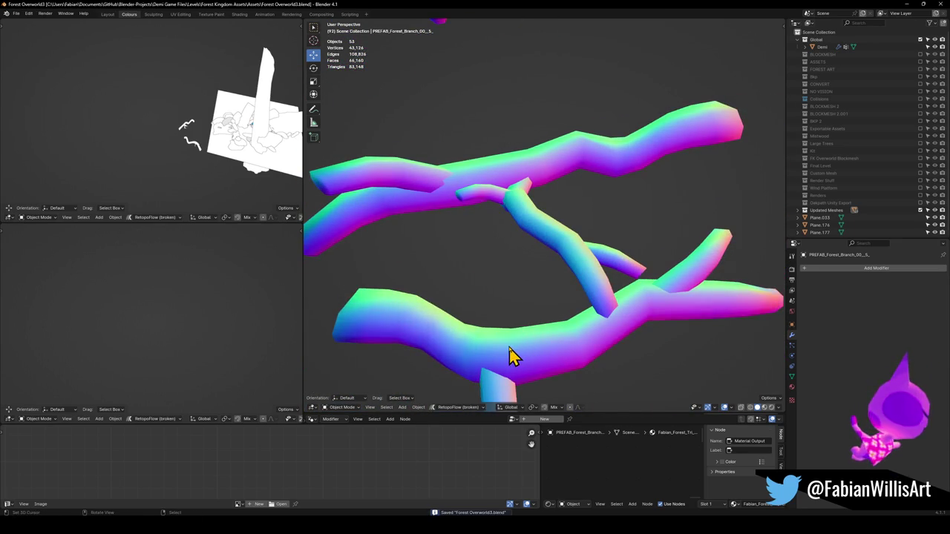
- Select the lower branch prefab, save the file, and enter Edit Mode
left_click(511, 361)
key("ctrl+s")
key("Tab")
scroll(546, 356, "up", 2)
- Select face loops on the lower, upper-right and downward branches
left_click(549, 355, "alt")
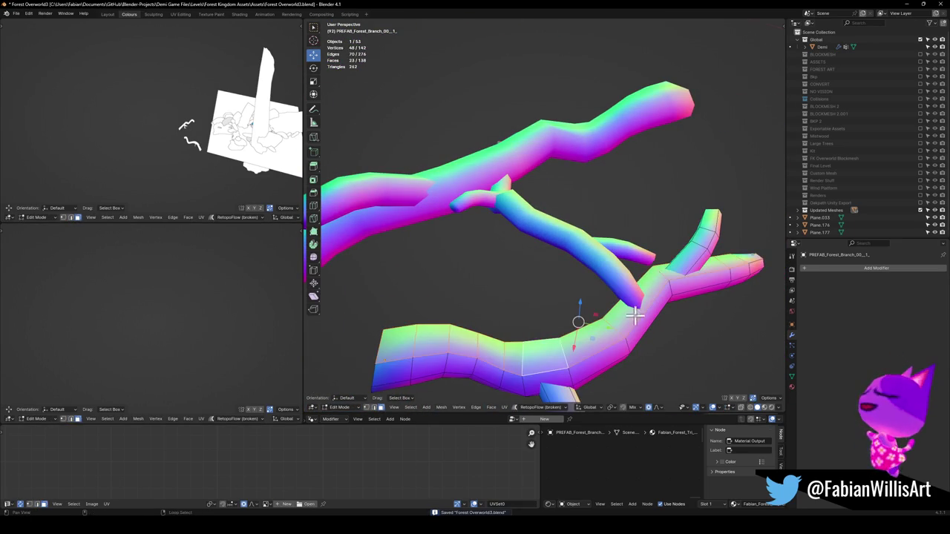
left_click(701, 243, "alt+shift")
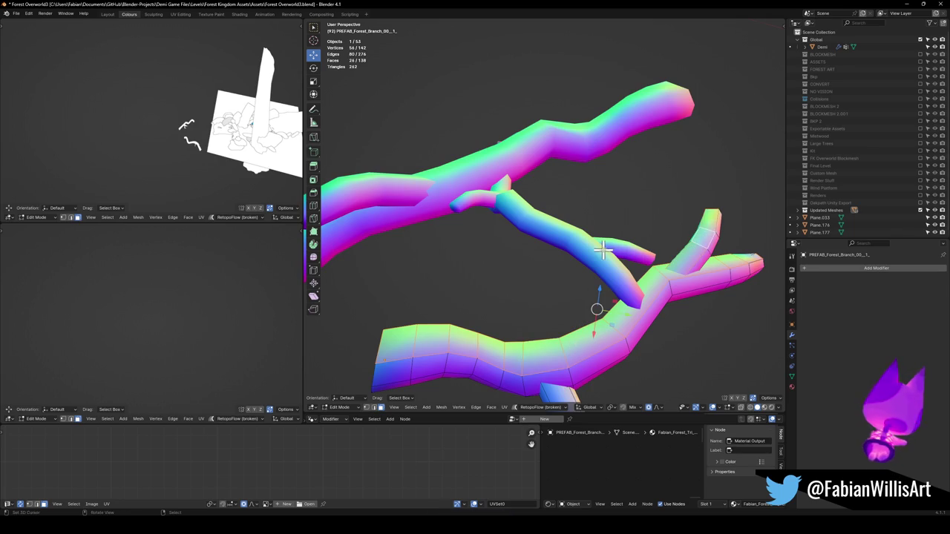
middle_click_drag(635, 320, 607, 283)
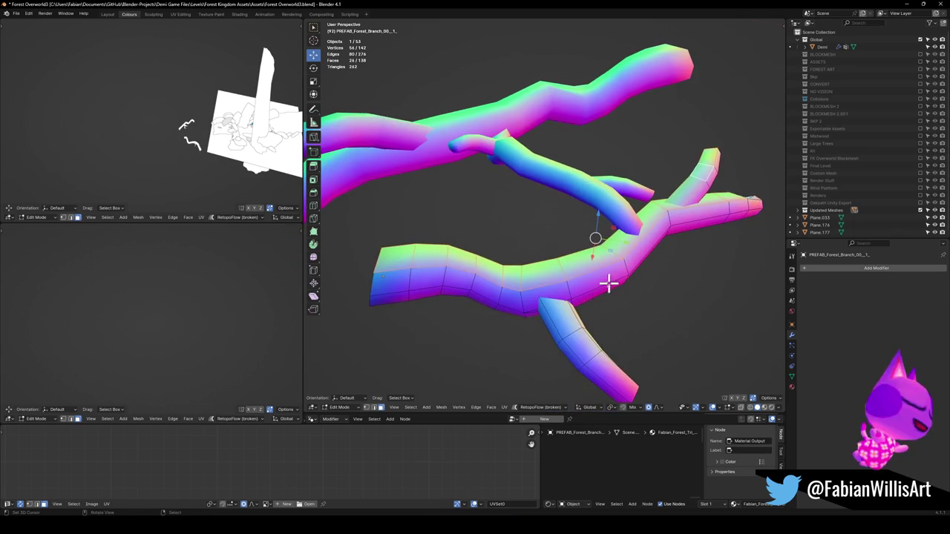
left_click(572, 336, "alt+shift")
left_click(602, 373, "shift")
mouse_move(583, 287)
middle_mouse_down()
mouse_move(497, 250)
mouse_move(528, 271)
mouse_move(583, 193)
mouse_move(602, 207)
mouse_move(596, 247)
mouse_move(561, 287)
mouse_move(520, 288)
middle_mouse_up()
- Reselect faces from the branch end to the downward branch and show its Fabian_Forest_Tri_Test_2 material
left_click(388, 288)
left_click(766, 247, "ctrl")
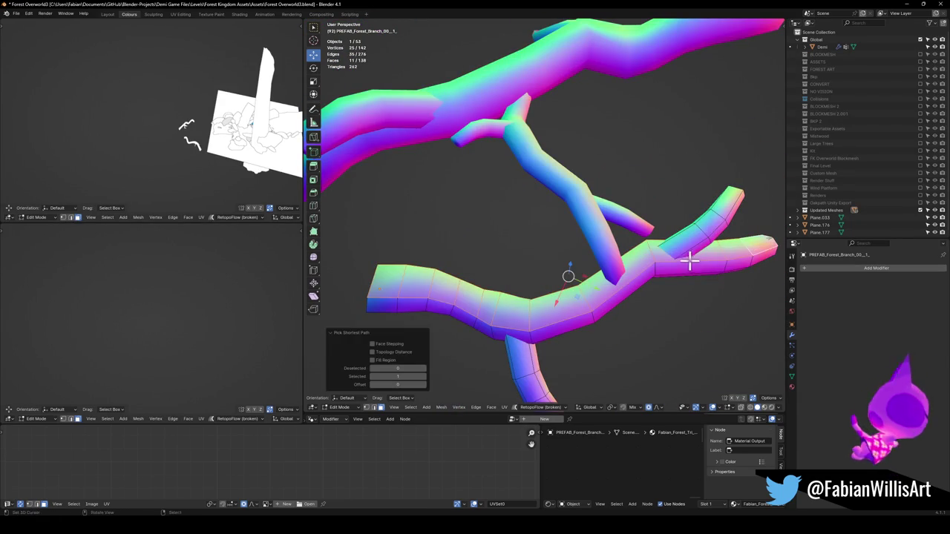
left_click(710, 212, "ctrl")
left_click(700, 230, "ctrl")
middle_click_drag(603, 308, 591, 260)
left_click(537, 272)
left_click(577, 329, "ctrl")
mouse_move(577, 329)
middle_mouse_down()
mouse_move(545, 297)
mouse_move(547, 286)
middle_mouse_up()
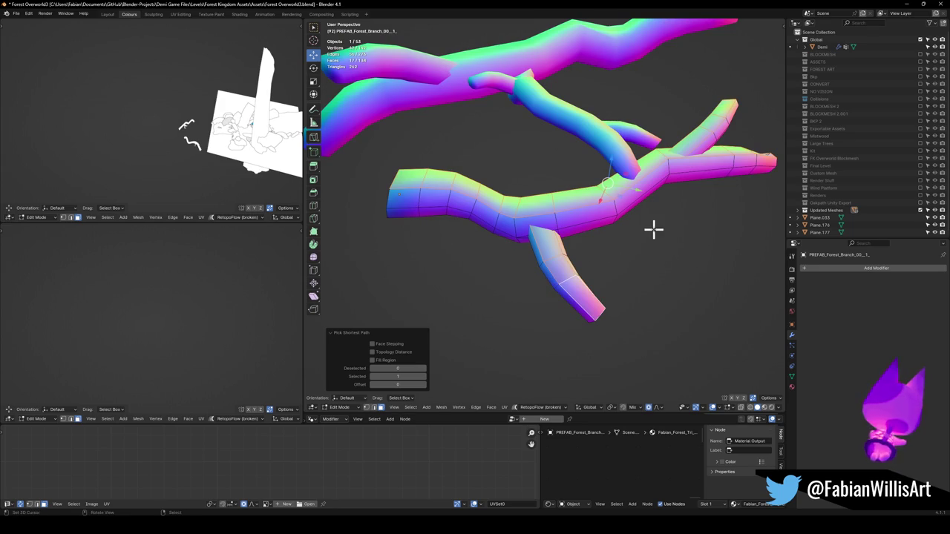
middle_click_drag(648, 230, 619, 287)
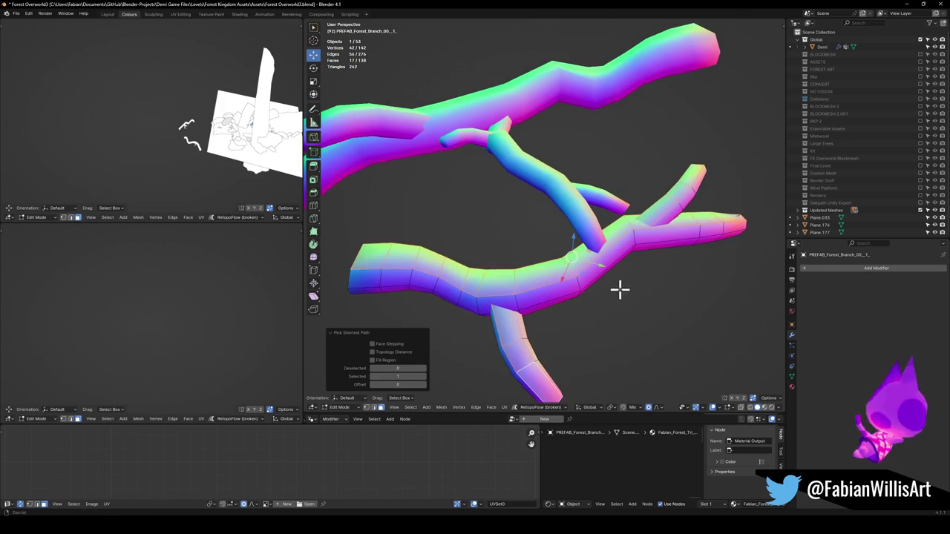
left_click(792, 388)
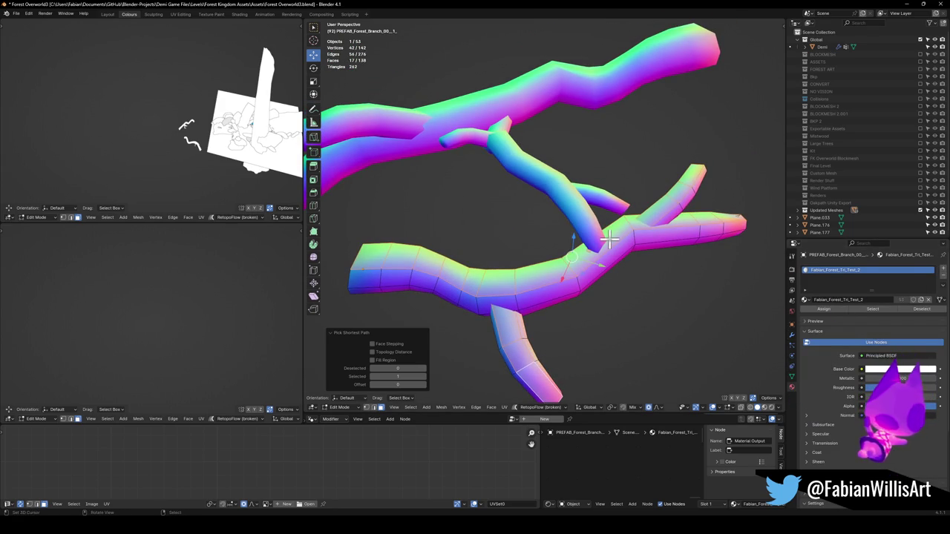
- Add a new material slot on the branch set to Bark_Tri
left_click(944, 271)
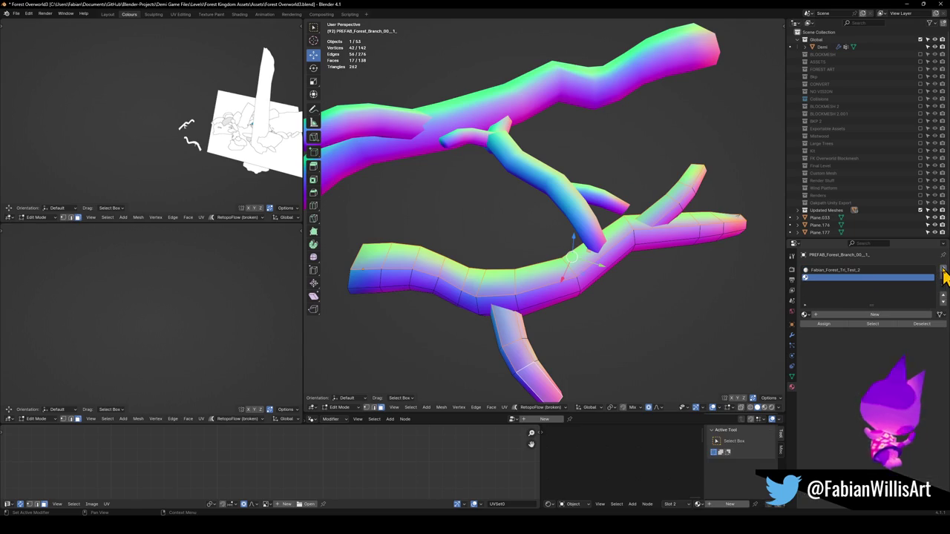
left_click(806, 316)
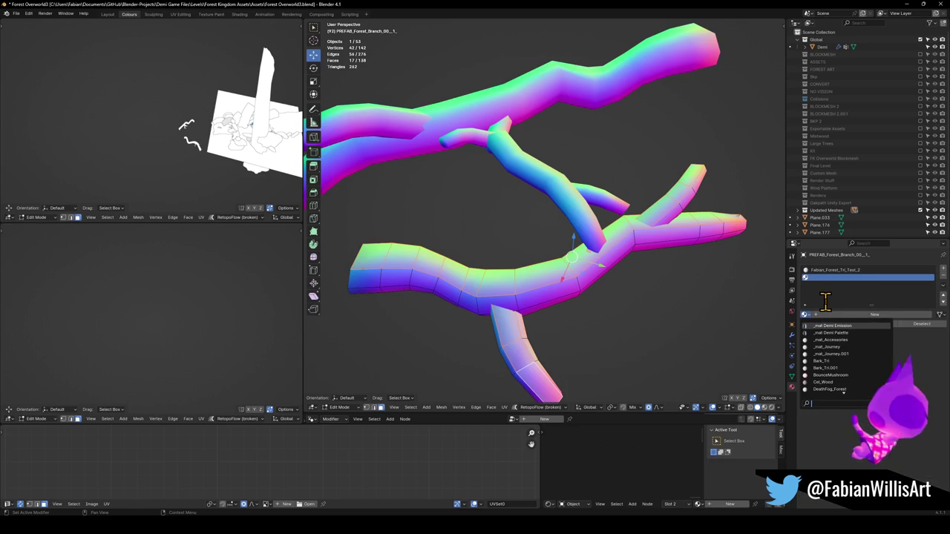
left_click(830, 361)
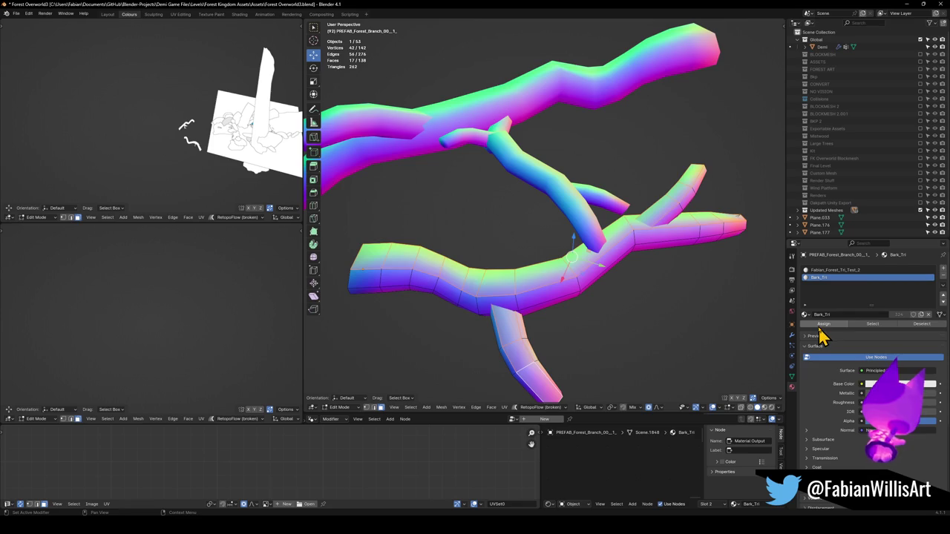
- On the neighbouring branch, select faces from the tip along its length
left_click(547, 181)
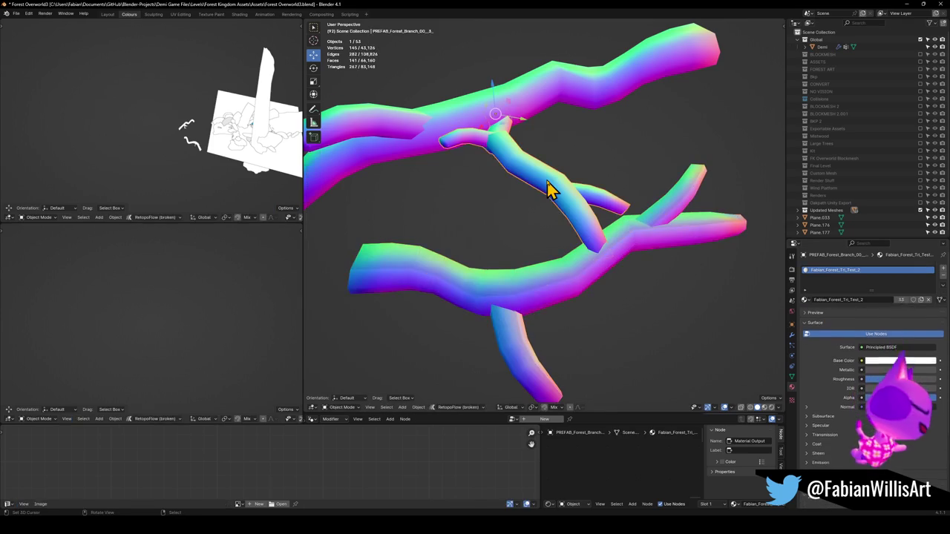
scroll(547, 191, "up", 2)
scroll(621, 248, "up", 2)
left_click(622, 248)
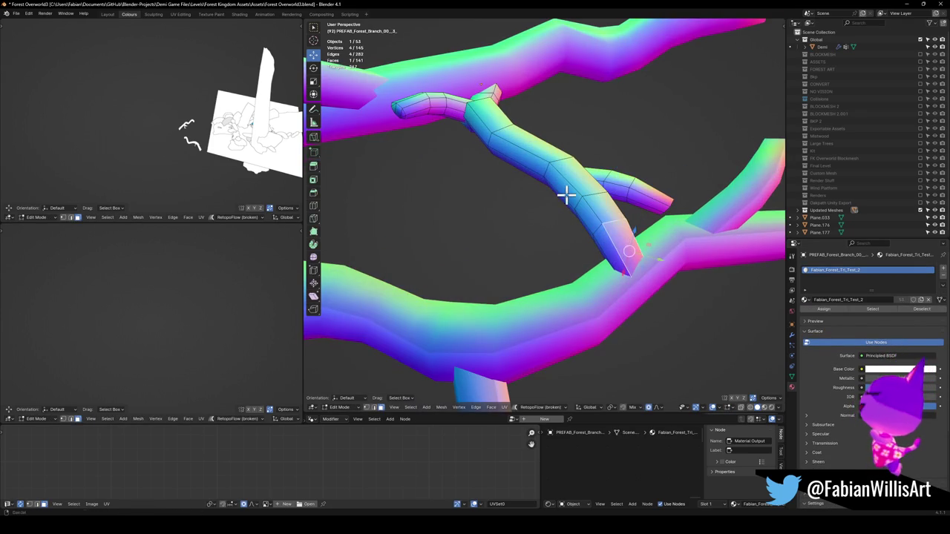
middle_click_drag(566, 195, 546, 254)
middle_click_drag(495, 185, 497, 200)
middle_click_drag(483, 164, 518, 214)
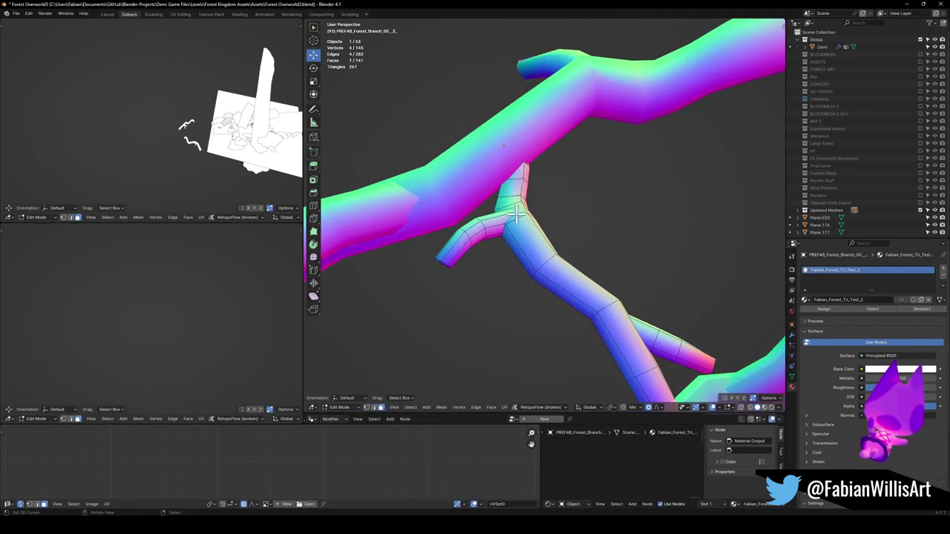
left_click(521, 180, "ctrl")
mouse_move(491, 252)
middle_mouse_down()
mouse_move(525, 252)
mouse_move(534, 278)
mouse_move(523, 224)
middle_mouse_up()
left_click(573, 300, "shift")
left_click(625, 349, "ctrl")
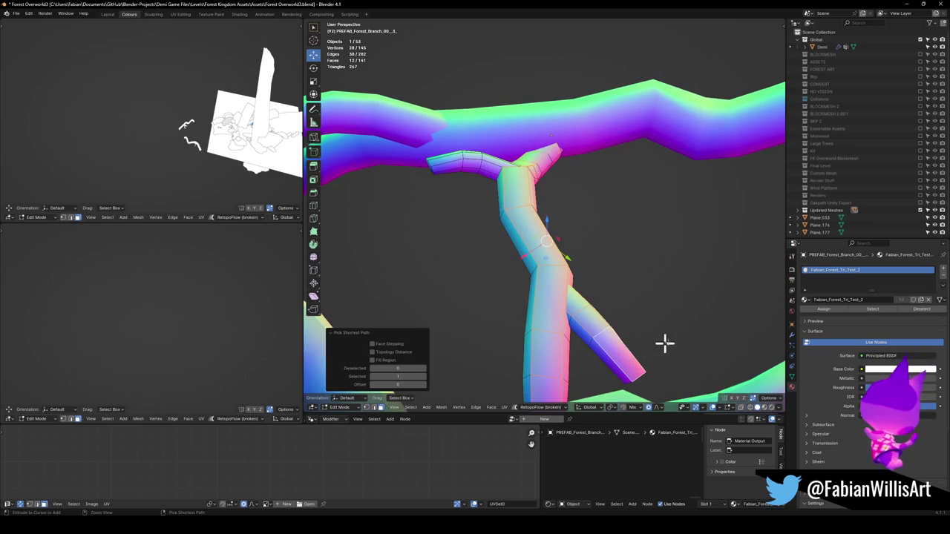
- Assign Bark_Tri to those faces in a new slot, undoing an accidental material swap
left_click(805, 299)
type("bar")
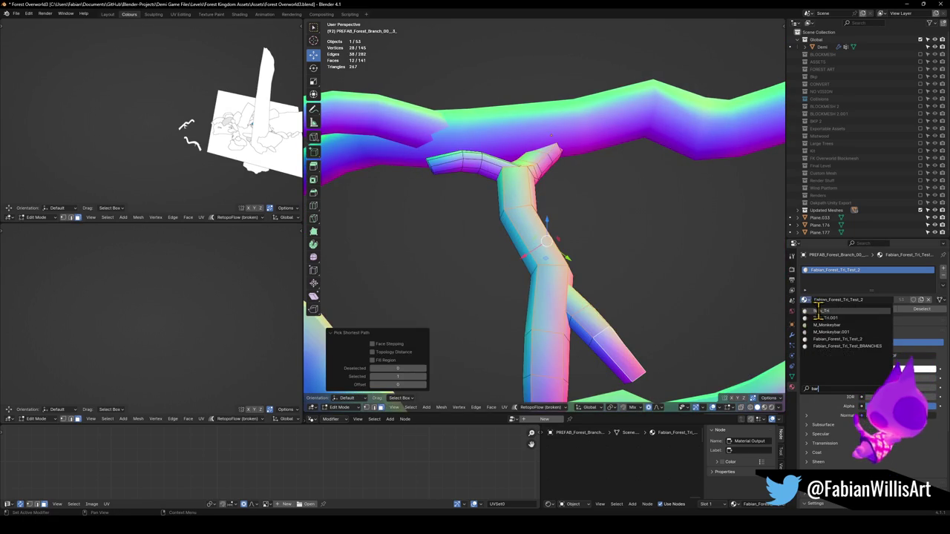
left_click(821, 310)
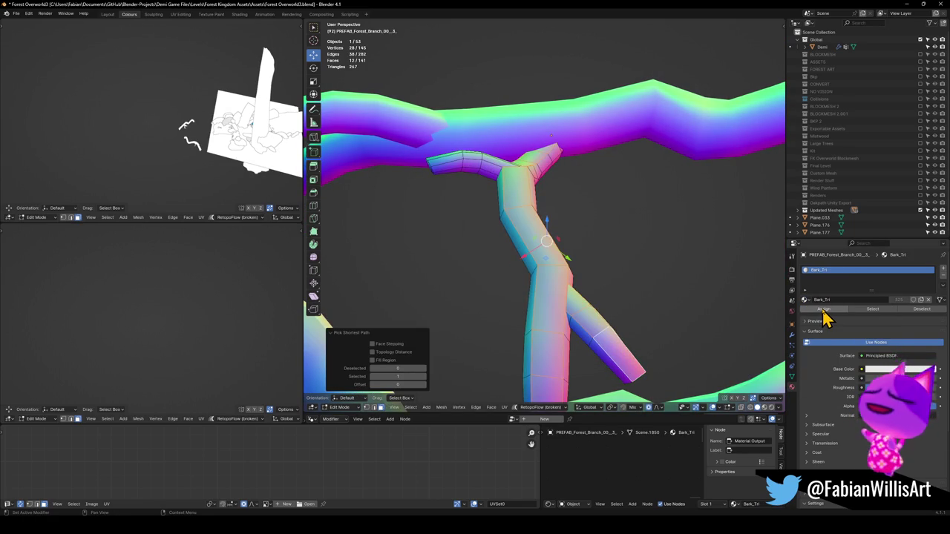
scroll(594, 240, "down", 3)
key("Tab")
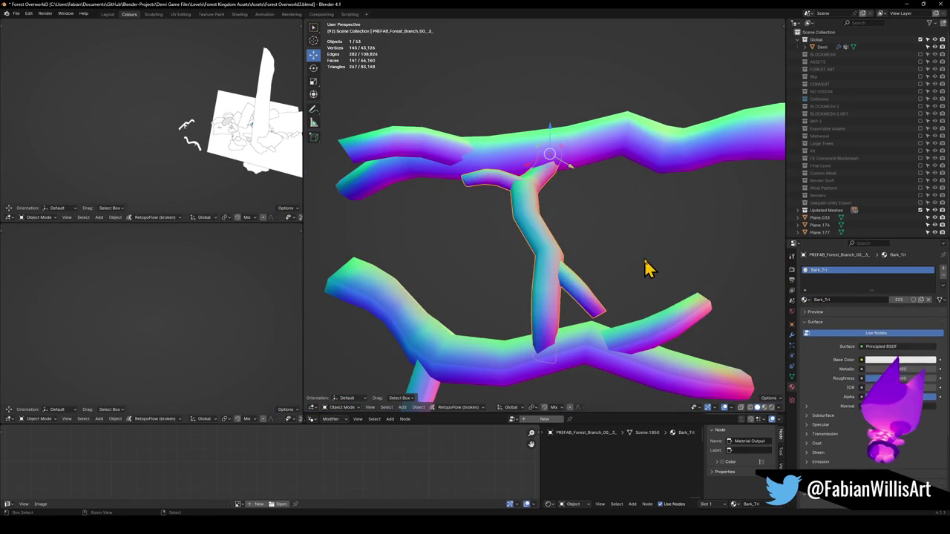
key("ctrl+z")
key("ctrl+z")
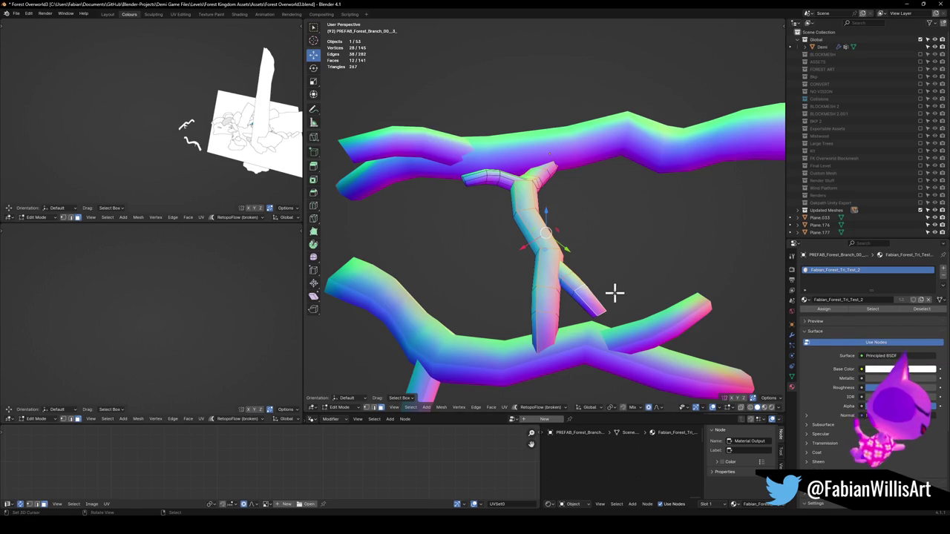
left_click(943, 269)
left_click(805, 315)
left_click(835, 333)
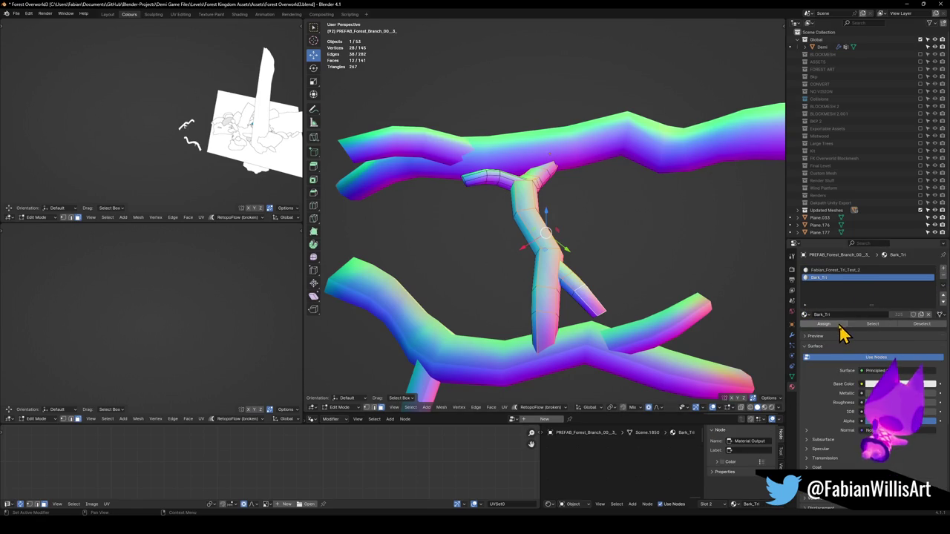
left_click(834, 328)
key("Tab")
- In Edit Mode on the tree-shaped branch, select faces along the trunk and lower branch
left_click(587, 356)
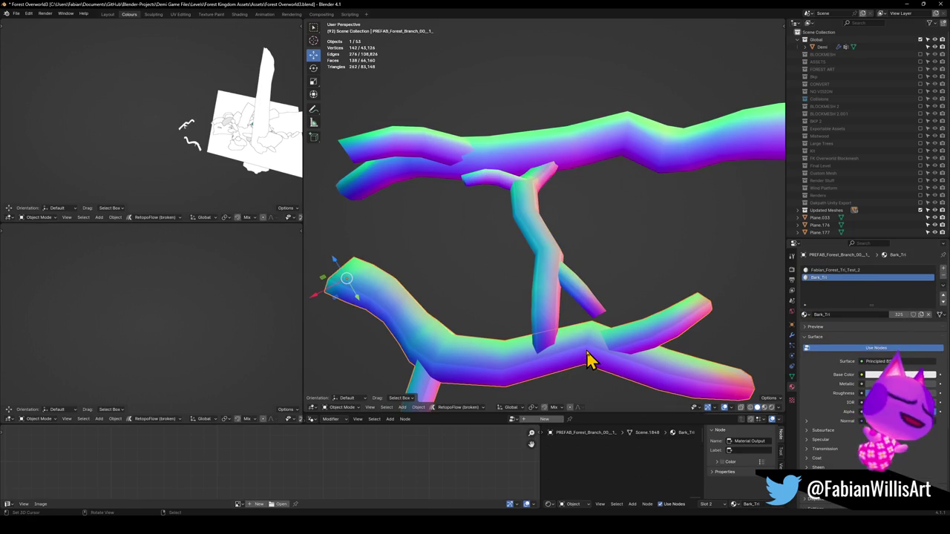
key("alt+a")
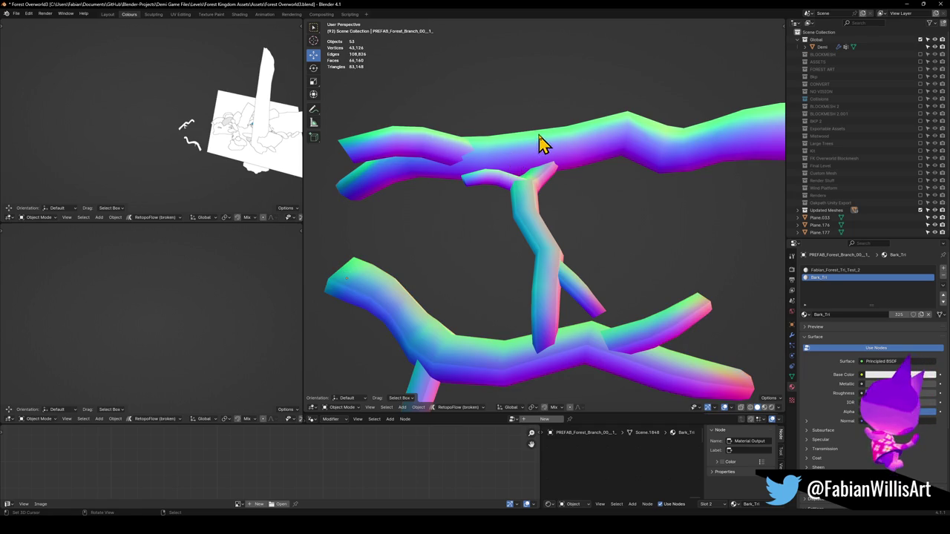
middle_click_drag(534, 155, 579, 240)
left_click(549, 219)
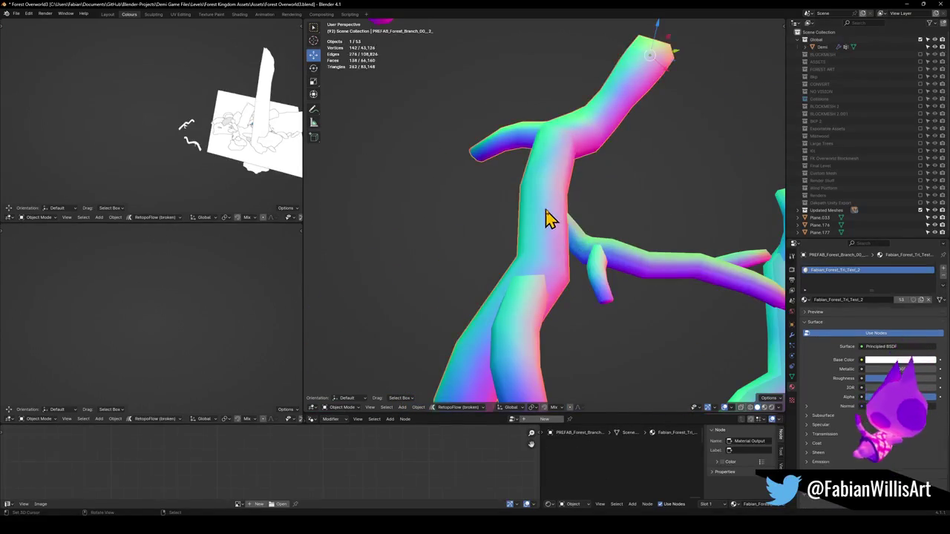
key("Tab")
scroll(589, 148, "down", 2)
left_click(494, 369)
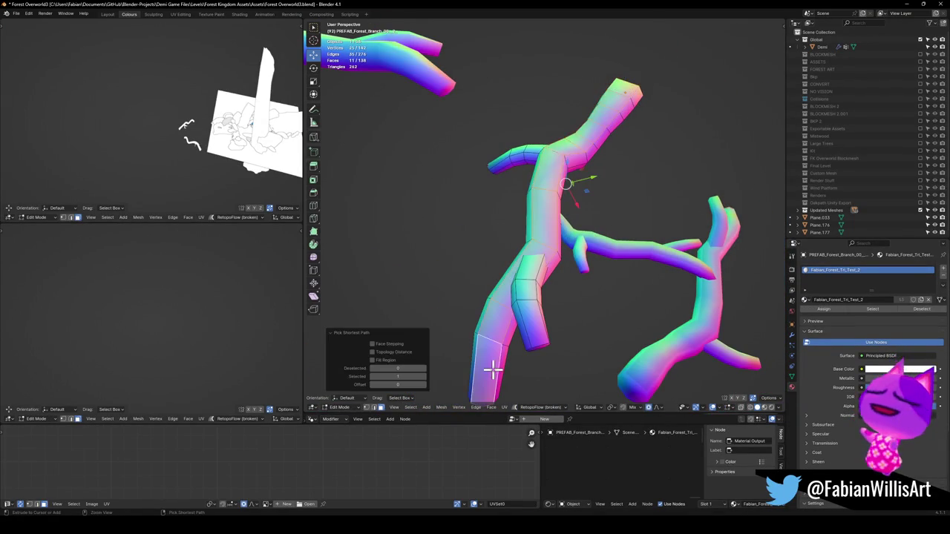
left_click(530, 281, "shift")
left_click(532, 241, "ctrl")
mouse_move(541, 159)
middle_mouse_down()
mouse_move(562, 191)
mouse_move(551, 246)
middle_mouse_up()
left_click(504, 262, "shift")
left_click(529, 359, "ctrl")
middle_click_drag(486, 247, 733, 256)
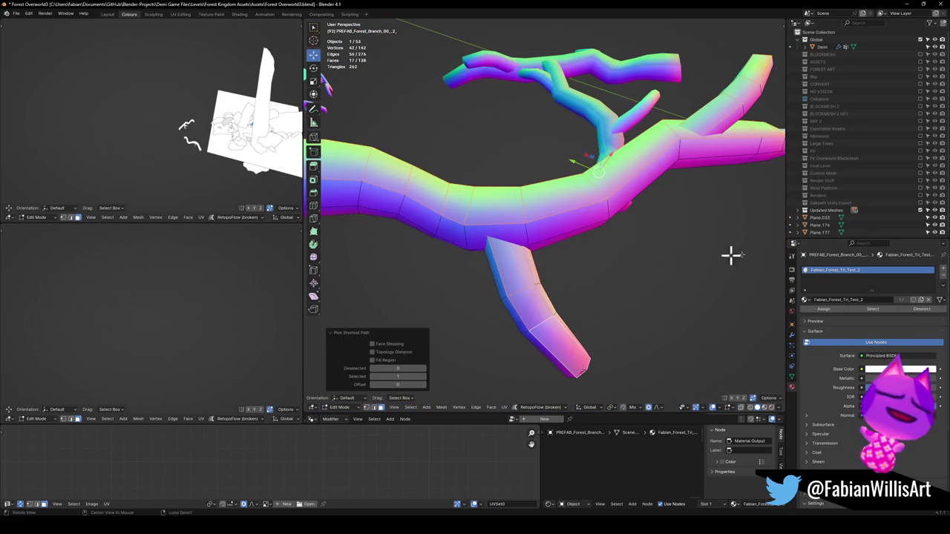
- Assign Bark_Tri to the tree-shaped branch's faces in a new slot and return to Object Mode
left_click(944, 271)
left_click(806, 315)
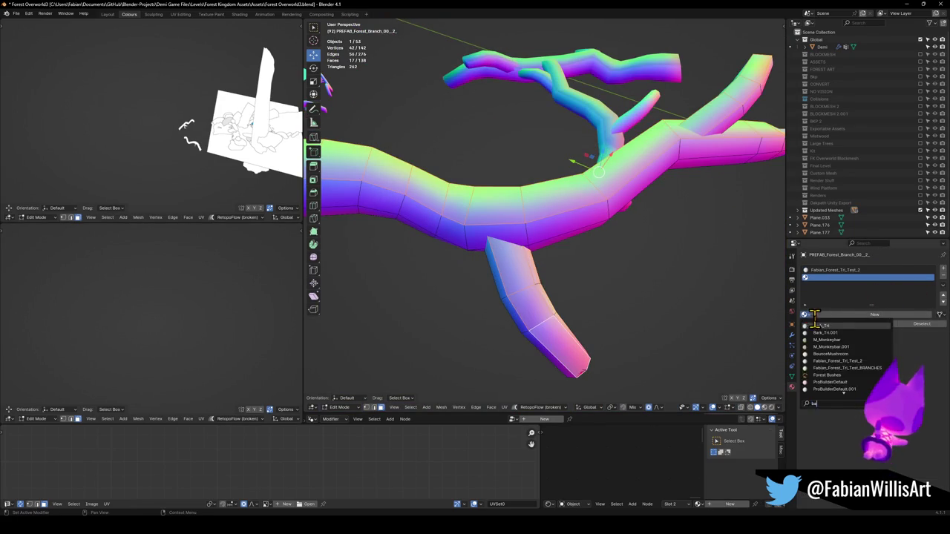
left_click(830, 334)
left_click(823, 325)
key("Tab")
scroll(546, 208, "down", 3)
mouse_move(545, 208)
middle_mouse_down()
mouse_move(599, 206)
mouse_move(574, 178)
mouse_move(562, 289)
middle_mouse_up()
- In Edit Mode on the upper branch, select faces from tip to lower tip plus the upper fork
left_click(590, 167)
key("Tab")
key("KP_Decimal")
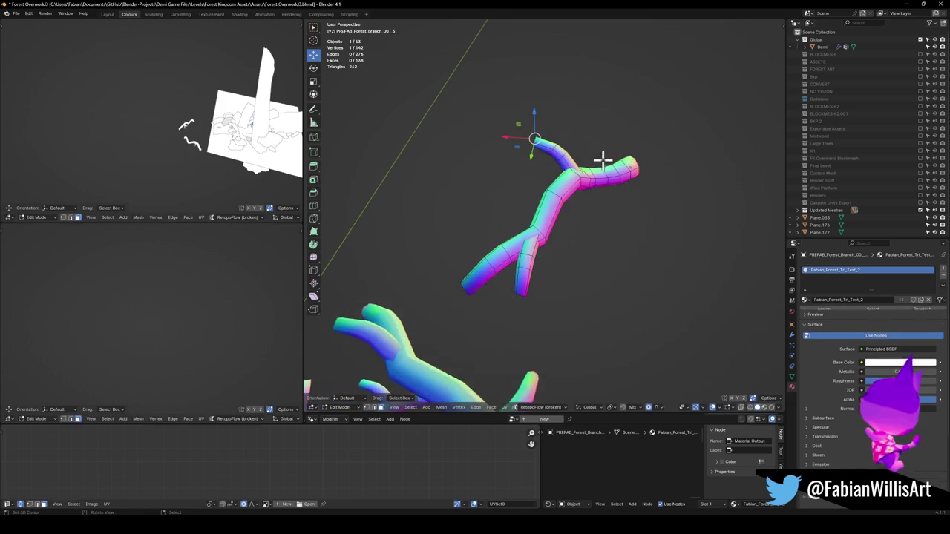
left_click(662, 146)
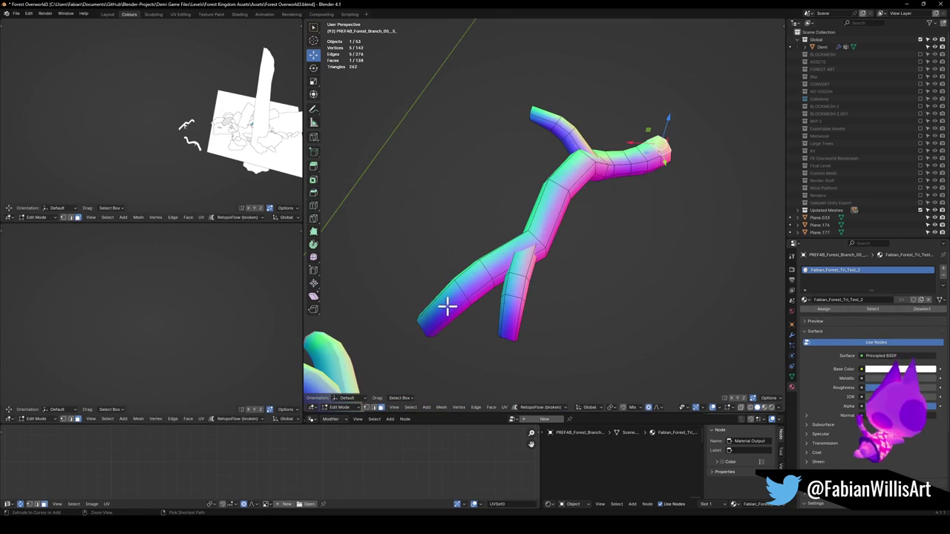
left_click(505, 304, "ctrl")
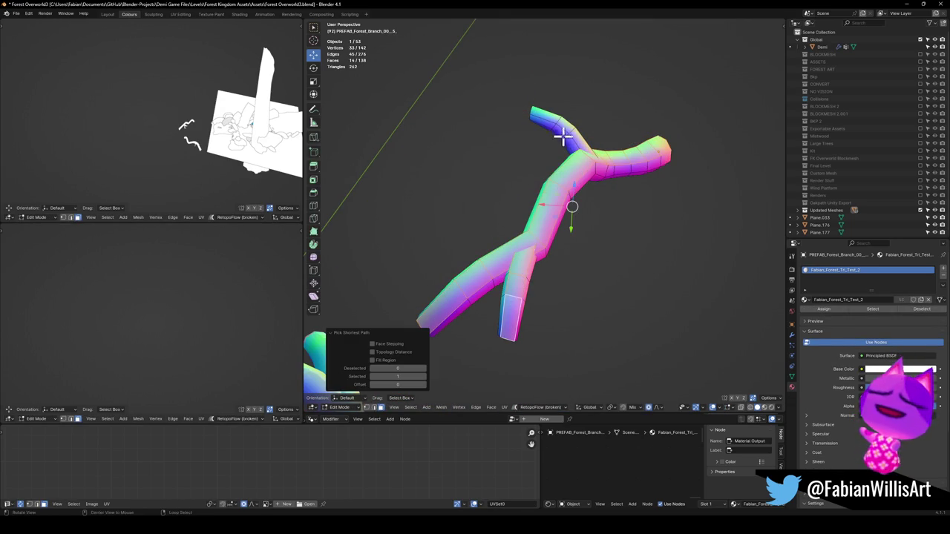
middle_click_drag(562, 136, 556, 250)
left_click(531, 195, "ctrl")
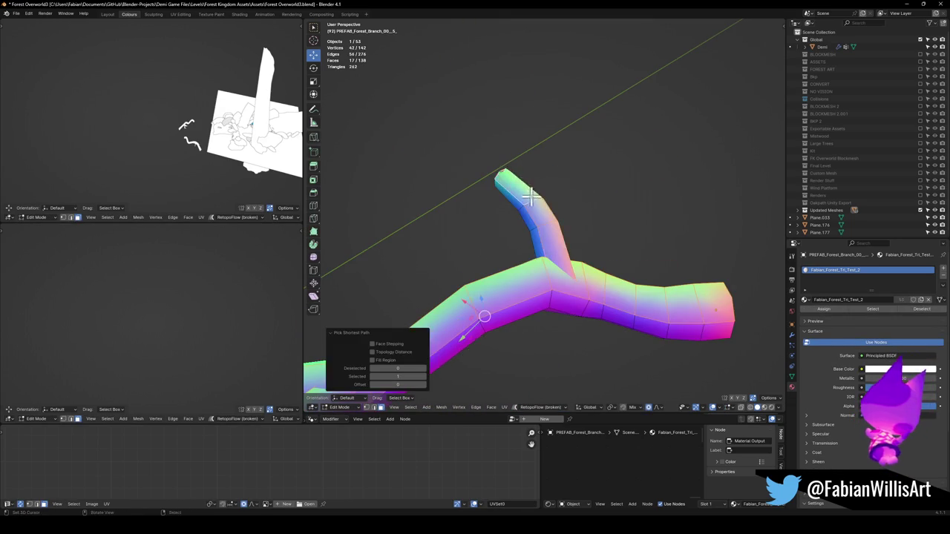
middle_click_drag(532, 195, 607, 201)
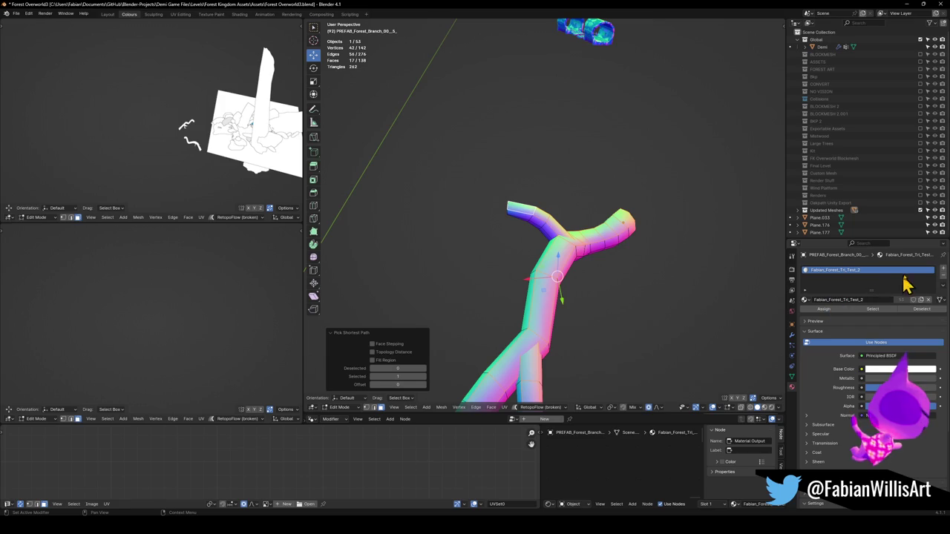
- Give the upper branch a new Bark_Tri material slot and return to Object Mode
left_click(942, 269)
left_click(808, 315)
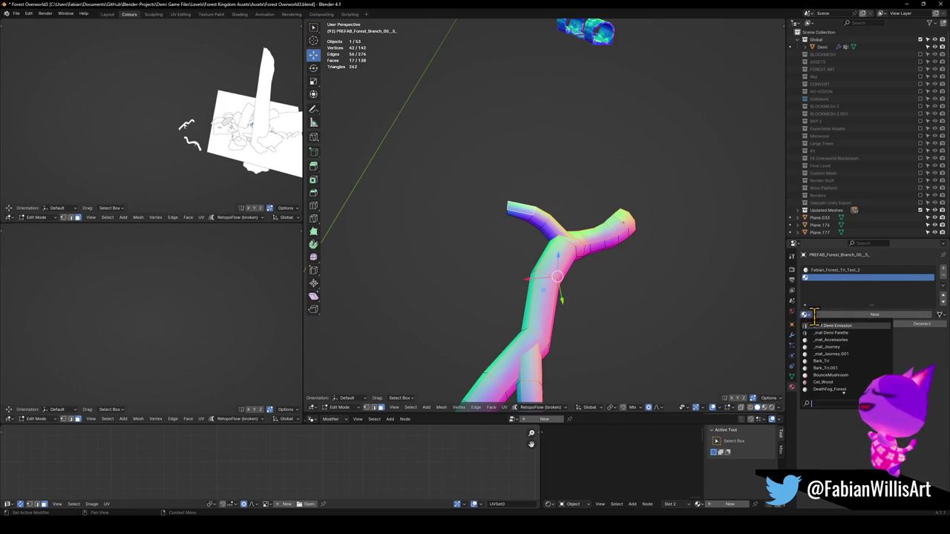
key("Escape")
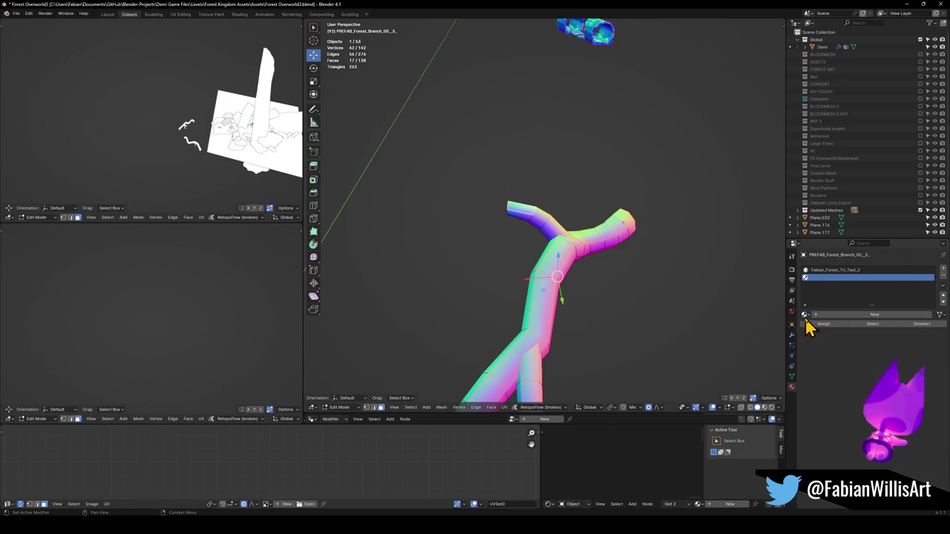
left_click(806, 315)
left_click(823, 339)
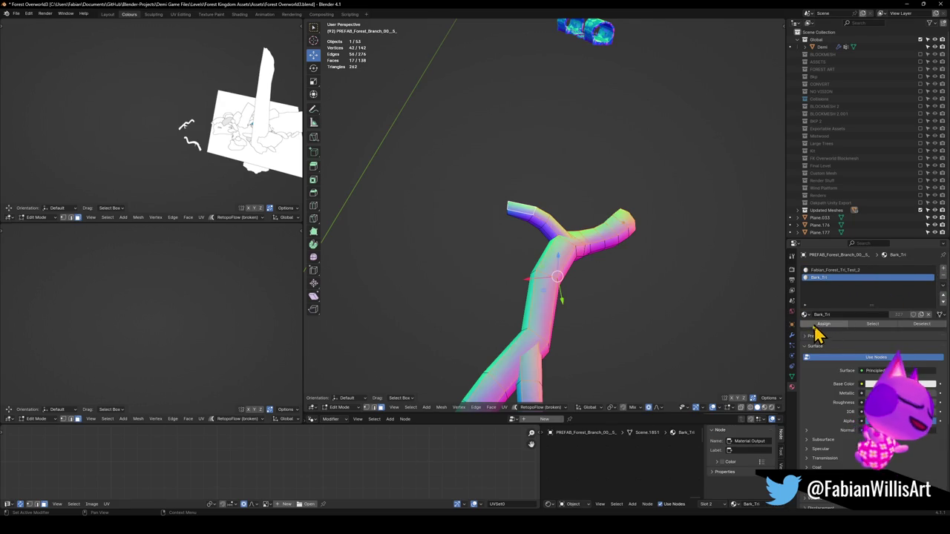
scroll(593, 303, "down", 4)
mouse_move(593, 303)
middle_mouse_down()
mouse_move(512, 328)
mouse_move(532, 254)
mouse_move(616, 249)
middle_mouse_up()
key("Tab")
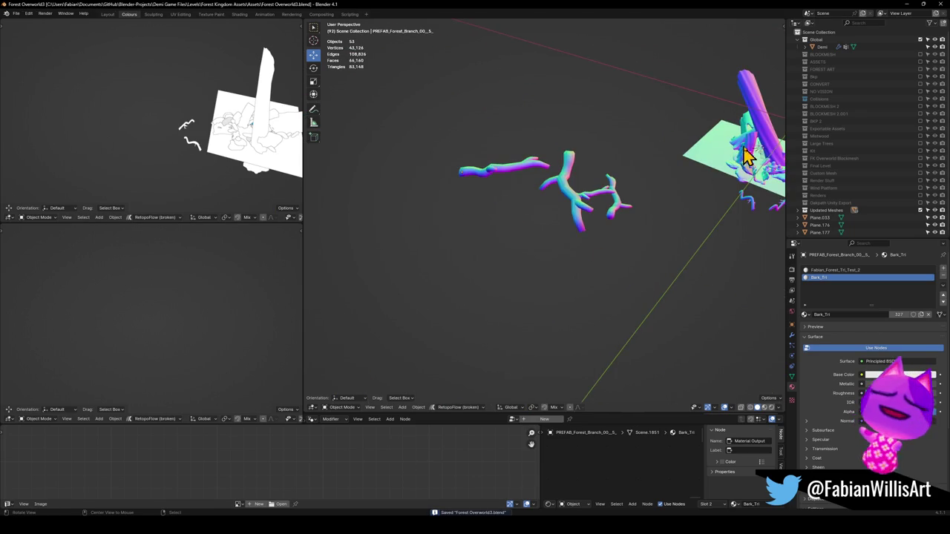
- Delete the tree trunk log from the platform with stumps
scroll(746, 152, "up", 5)
mouse_move(683, 191)
middle_mouse_down()
mouse_move(462, 217)
mouse_move(484, 226)
middle_mouse_up()
left_click(594, 213)
mouse_move(593, 213)
middle_mouse_down()
mouse_move(575, 240)
mouse_move(543, 255)
mouse_move(592, 252)
mouse_move(505, 245)
mouse_move(517, 233)
middle_mouse_up()
key("Delete")
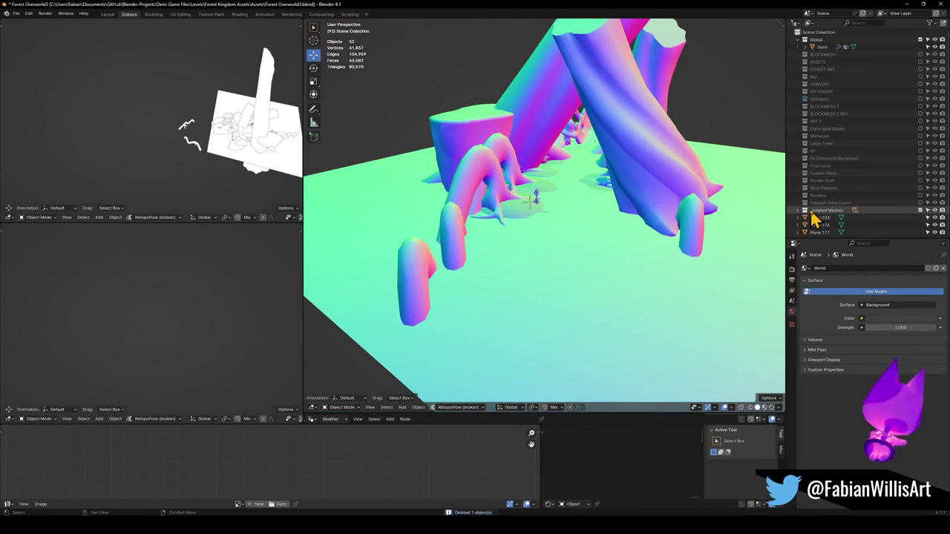
- Move Plane.176, Plane.177 and Plane.033 into the Updated Meshes collection
left_click(820, 225)
left_click(821, 233, "ctrl")
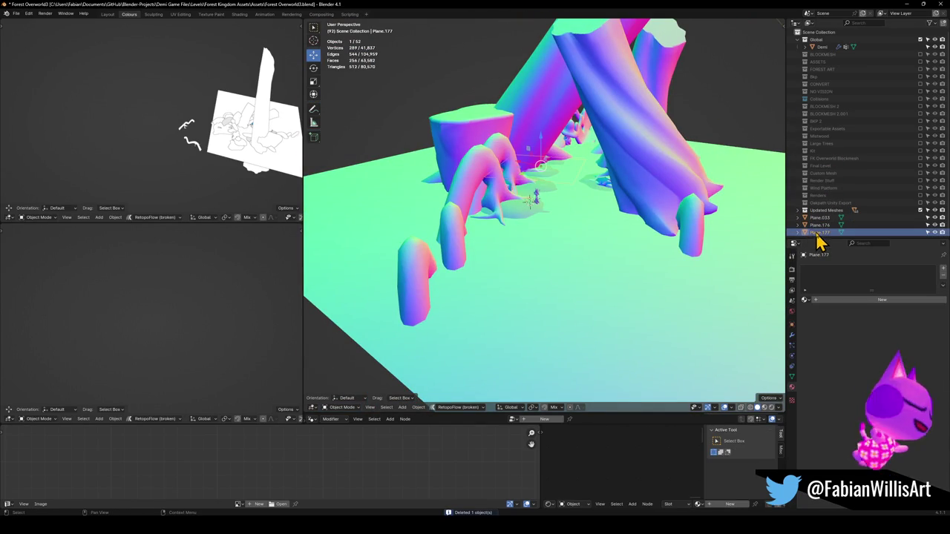
left_click(821, 218, "ctrl")
key("m")
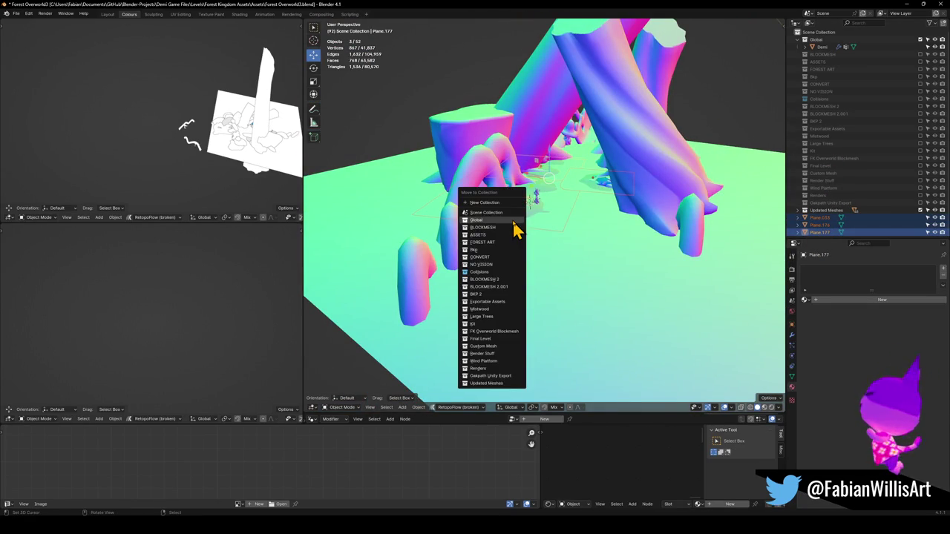
left_click(482, 383)
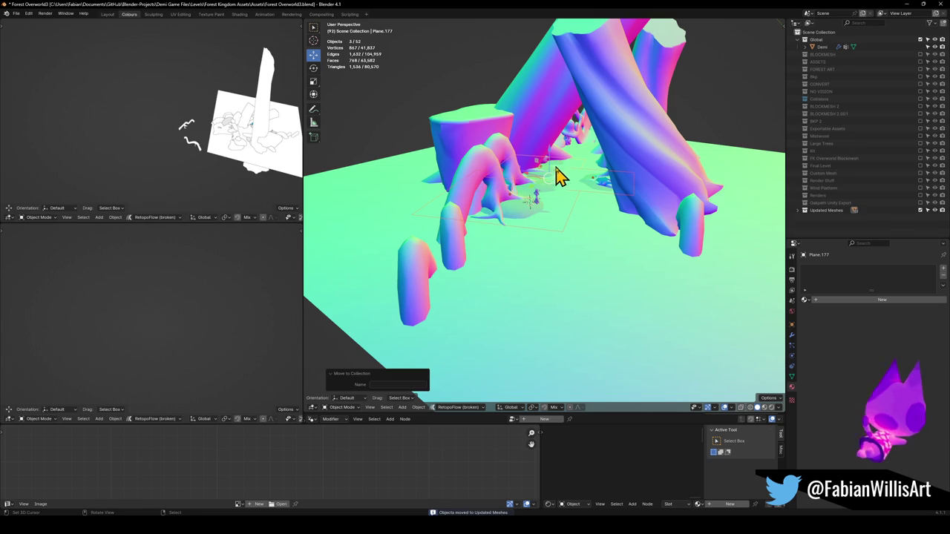
mouse_move(546, 192)
middle_mouse_down()
mouse_move(562, 226)
mouse_move(562, 214)
mouse_move(594, 228)
middle_mouse_up()
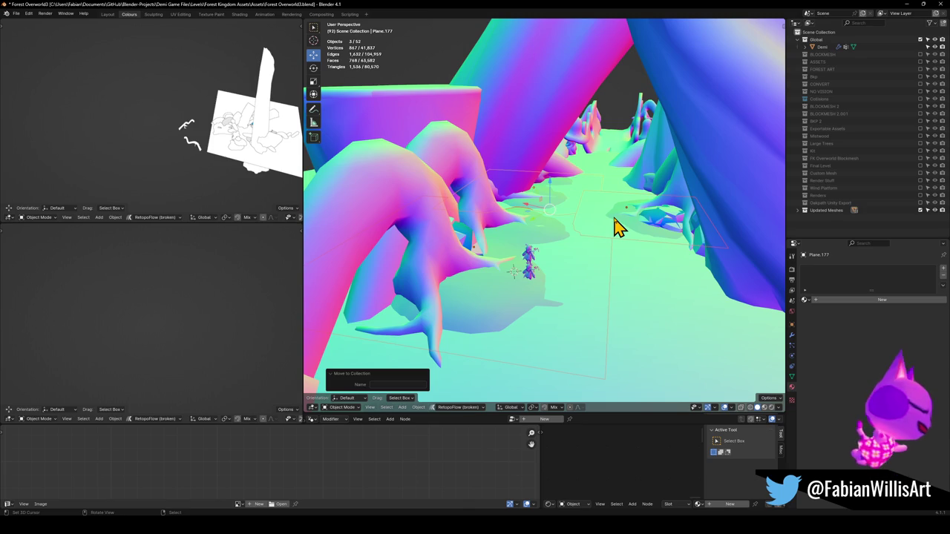
- Join the three planes into one object and give it the M_COL material
left_click(804, 299)
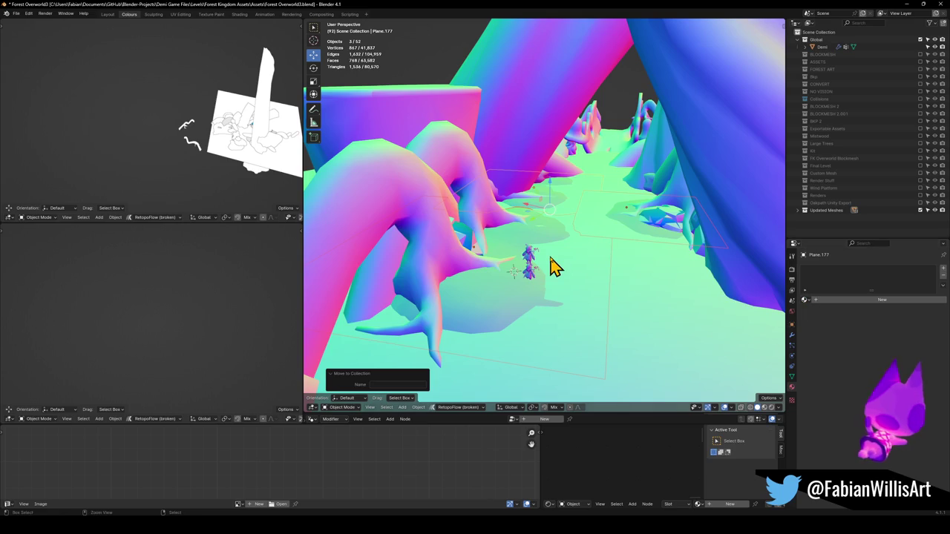
key("ctrl+j")
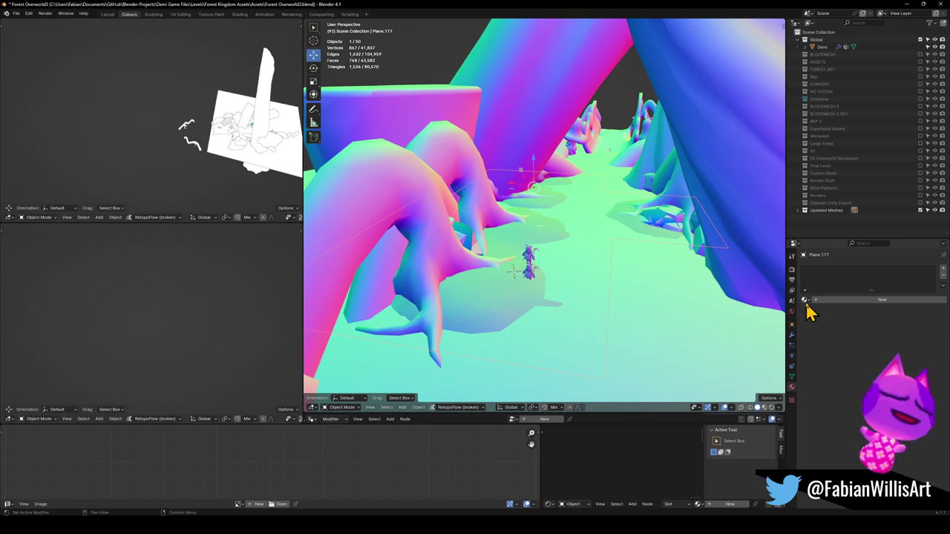
left_click(805, 300)
type("co")
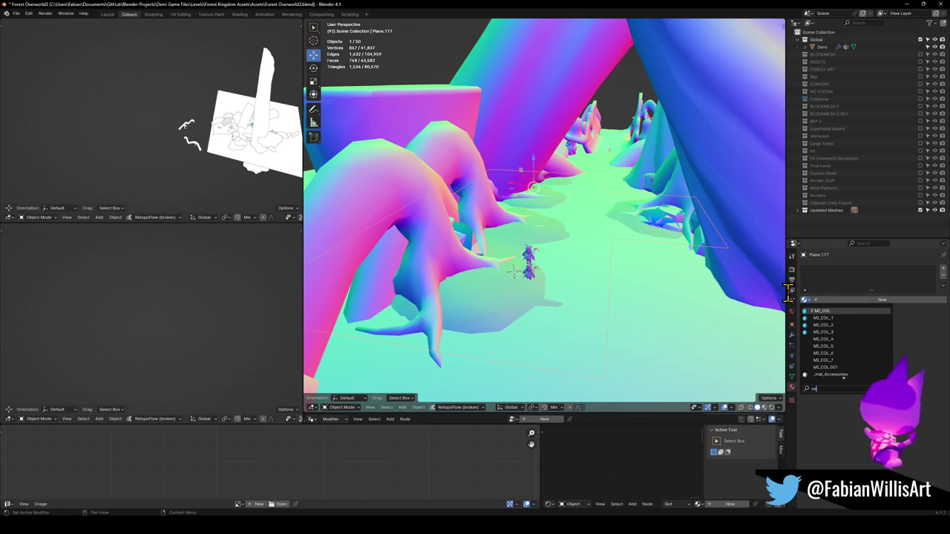
key("Return")
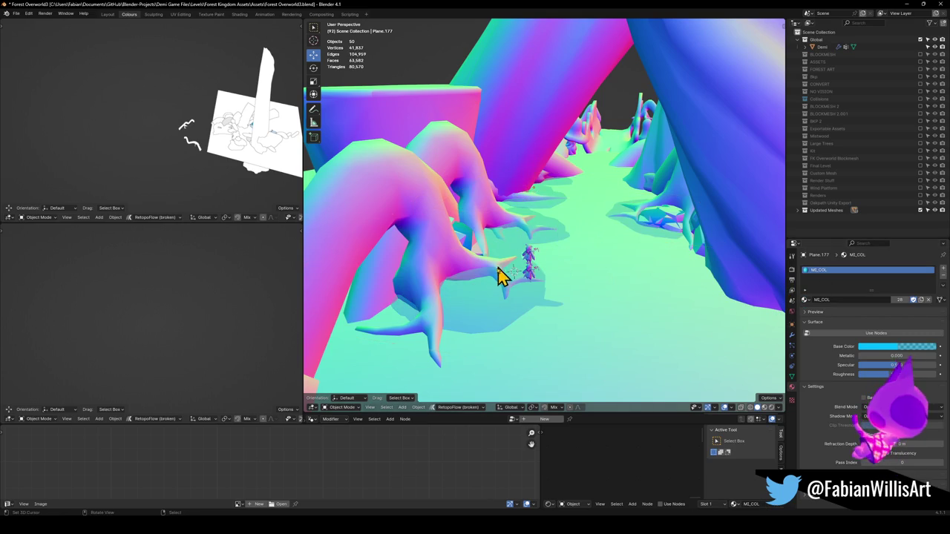
- Restore normal viewport shading, save Forest Overworld3.blend, and view the mushroom trees and wall
scroll(503, 271, "down", 5)
mouse_move(587, 275)
middle_mouse_down()
mouse_move(591, 261)
mouse_move(551, 277)
mouse_move(619, 253)
mouse_move(549, 261)
mouse_move(616, 255)
middle_mouse_up()
left_click(592, 266)
key("ctrl+s")
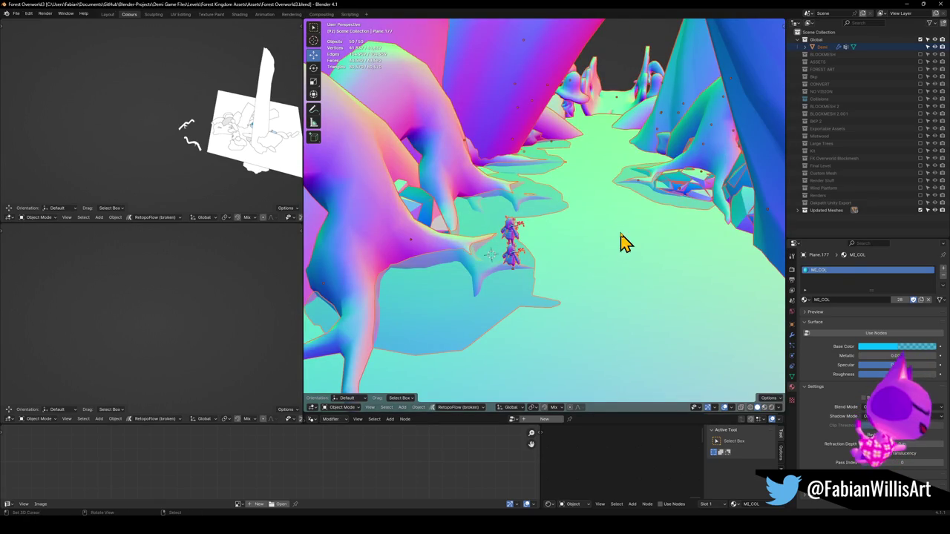
scroll(600, 152, "down", 3)
middle_click_drag(599, 152, 581, 170)
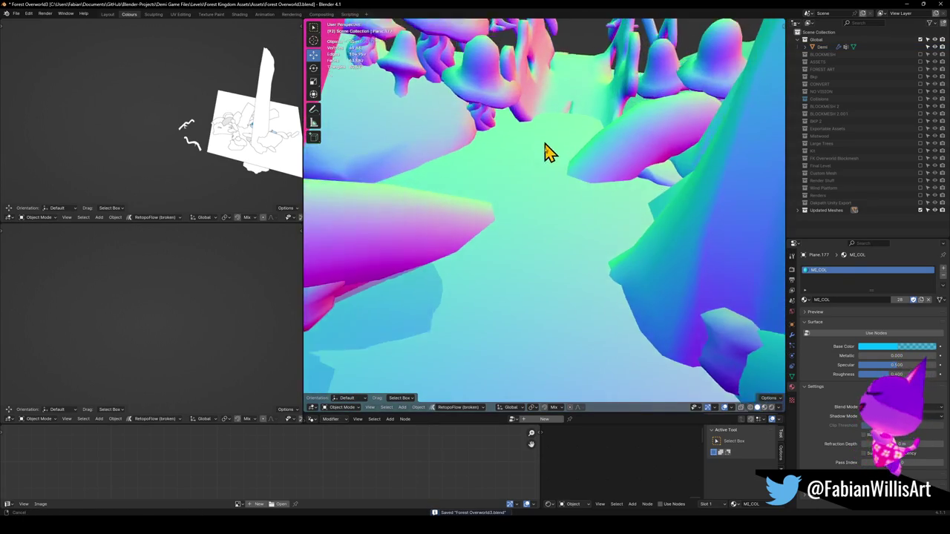
scroll(547, 153, "down", 3)
scroll(576, 184, "down", 2)
scroll(572, 184, "up", 4)
mouse_move(589, 205)
middle_mouse_down()
mouse_move(503, 200)
mouse_move(536, 205)
mouse_move(486, 233)
mouse_move(541, 216)
mouse_move(609, 227)
mouse_move(541, 213)
mouse_move(562, 211)
middle_mouse_up()
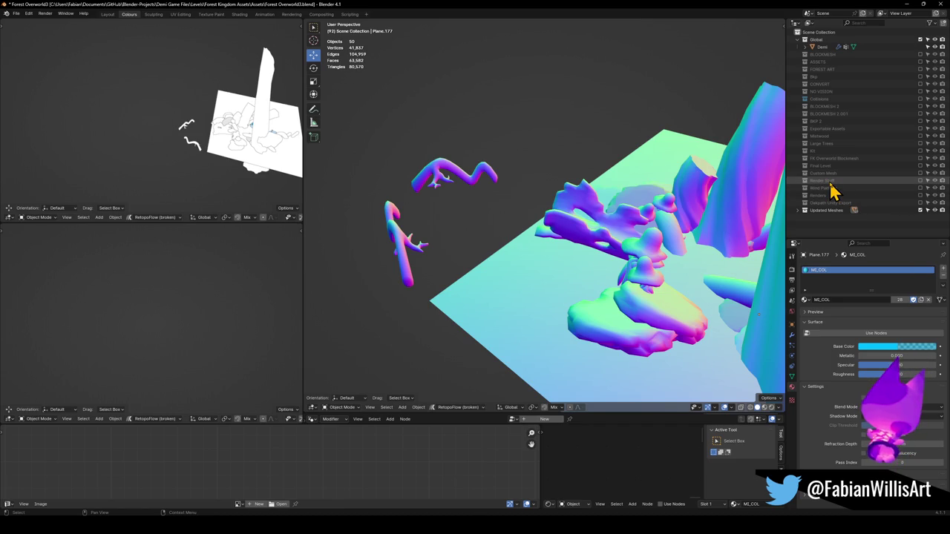
- Re-enable the Final Level collection, orbit across the terrain, then switch to the Mouse file
left_click(920, 166)
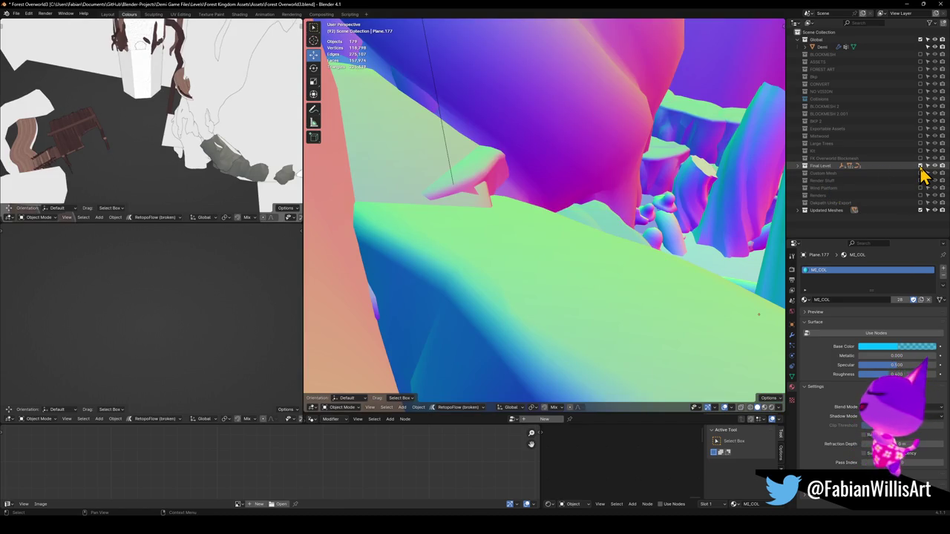
scroll(604, 155, "down", 3)
scroll(604, 191, "down", 3)
mouse_move(592, 191)
middle_mouse_down()
mouse_move(617, 212)
mouse_move(589, 196)
mouse_move(613, 203)
middle_mouse_up()
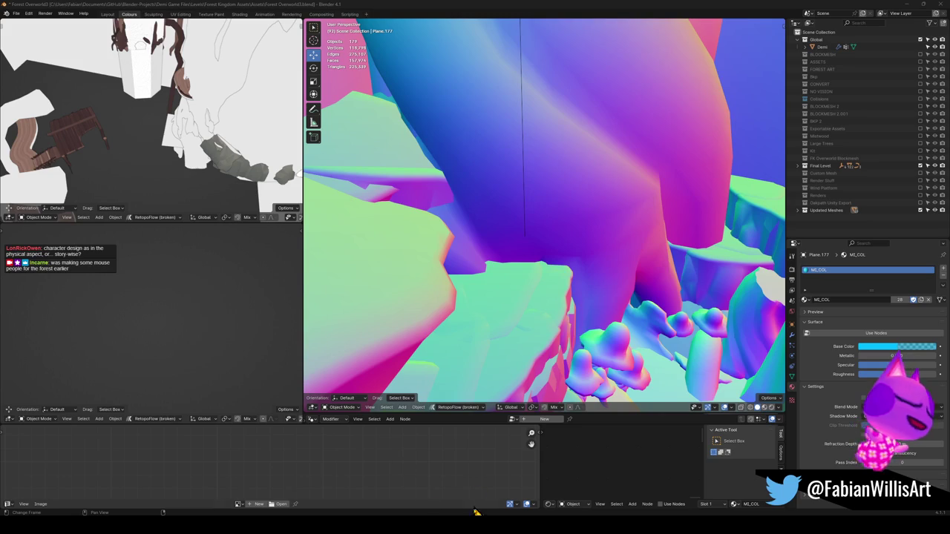
left_click(538, 498)
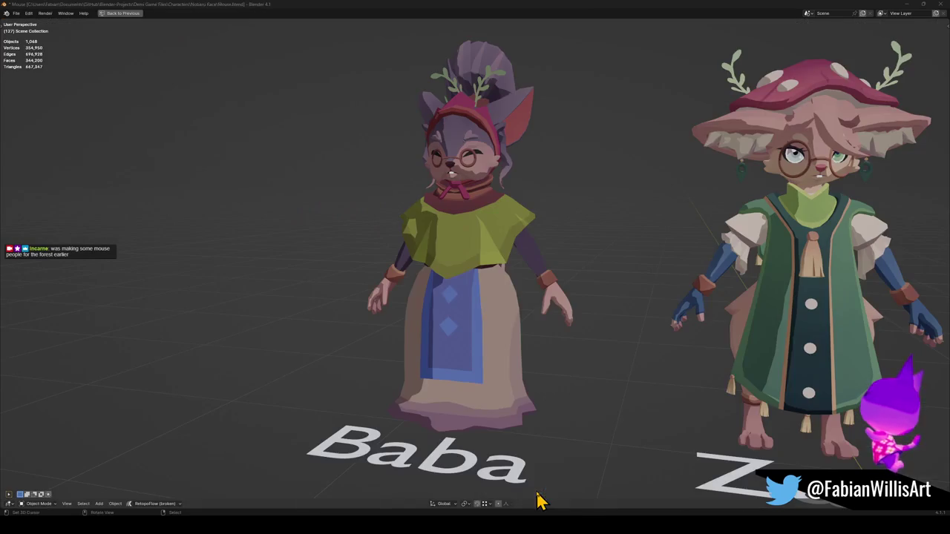
- Orbit around Baba and the mushroom-hat villager for a closer look
middle_click_drag(490, 167, 436, 213)
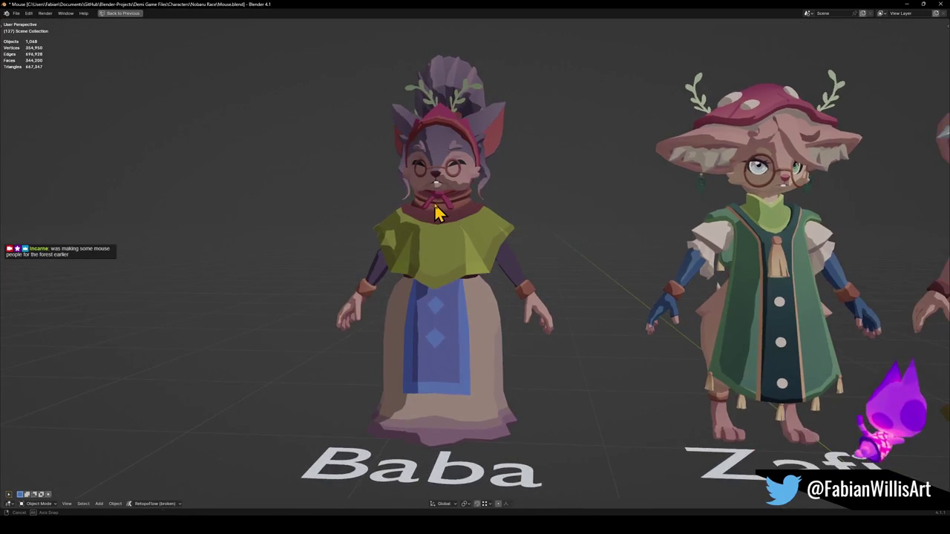
scroll(456, 206, "up", 5)
mouse_move(519, 271)
middle_mouse_down()
mouse_move(597, 265)
mouse_move(458, 249)
mouse_move(475, 256)
mouse_move(345, 277)
mouse_move(456, 282)
mouse_move(517, 270)
mouse_move(520, 288)
mouse_move(346, 297)
middle_mouse_up()
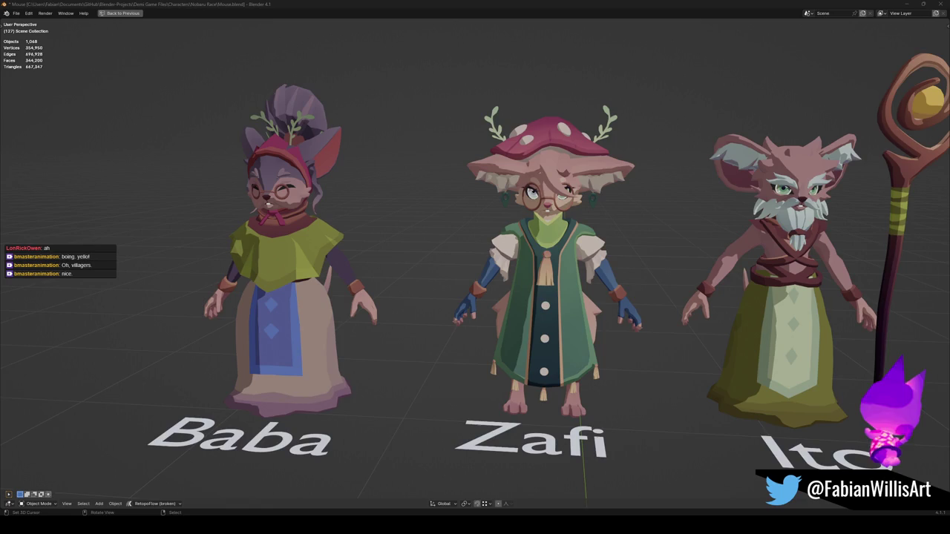
scroll(611, 250, "down", 1)
middle_click_drag(515, 275, 558, 278)
scroll(655, 290, "up", 3)
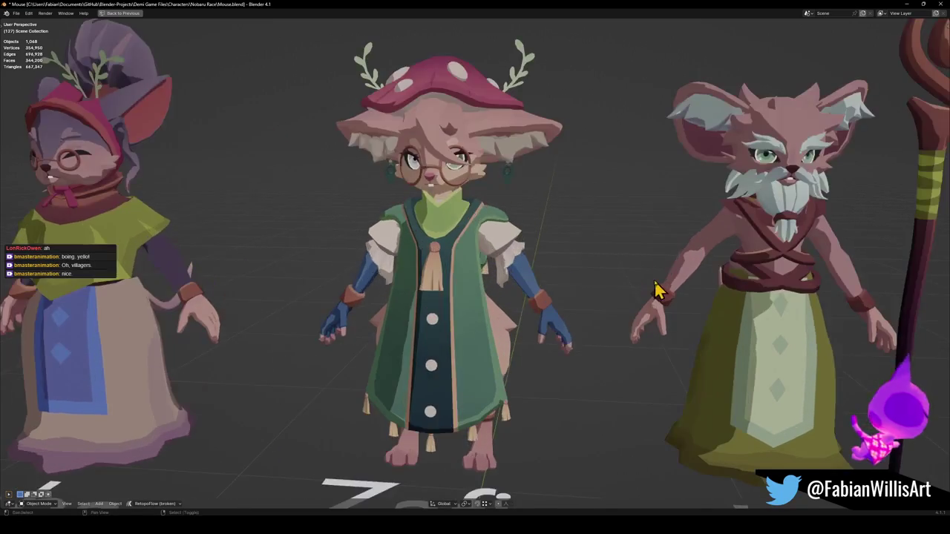
- Pan along the lineup past Zofi, Ito, Fallal, Sachin and Reva, then zoom out to all villagers
middle_click_drag(654, 289, 502, 275)
scroll(583, 292, "up", 2)
mouse_move(564, 261)
middle_mouse_down()
mouse_move(583, 309)
mouse_move(705, 324)
mouse_move(556, 300)
middle_mouse_up()
scroll(696, 301, "up", 2)
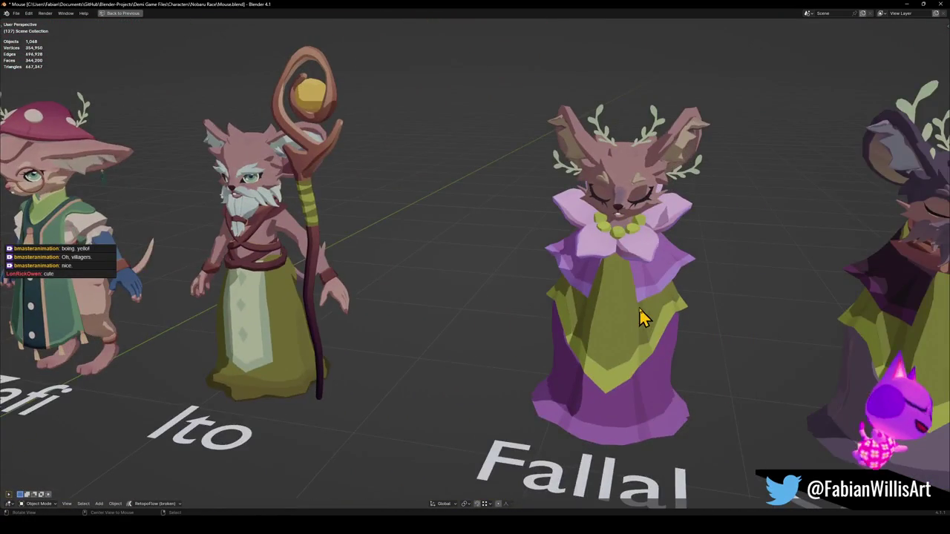
middle_click_drag(643, 317, 535, 307, "shift")
middle_click_drag(721, 287, 519, 297, "shift")
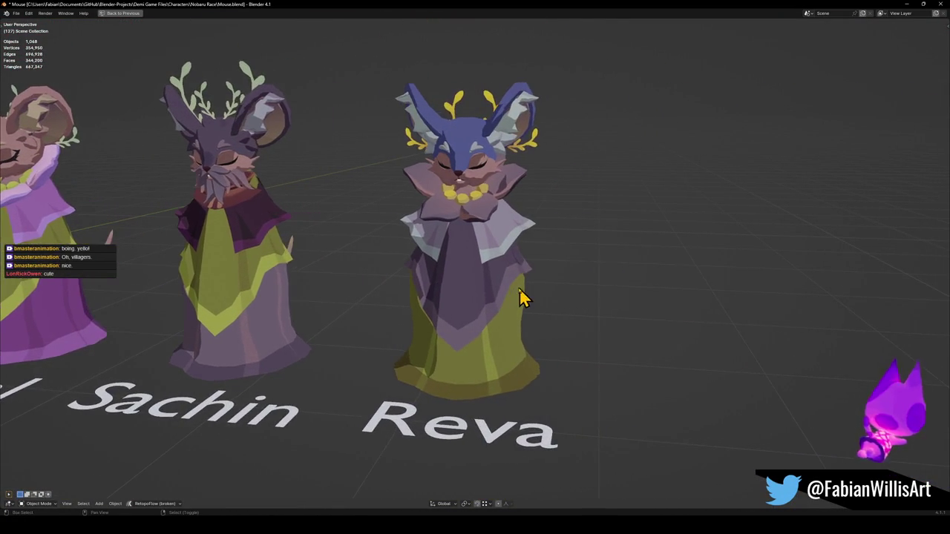
middle_click_drag(361, 288, 293, 290, "shift")
scroll(497, 308, "down", 5)
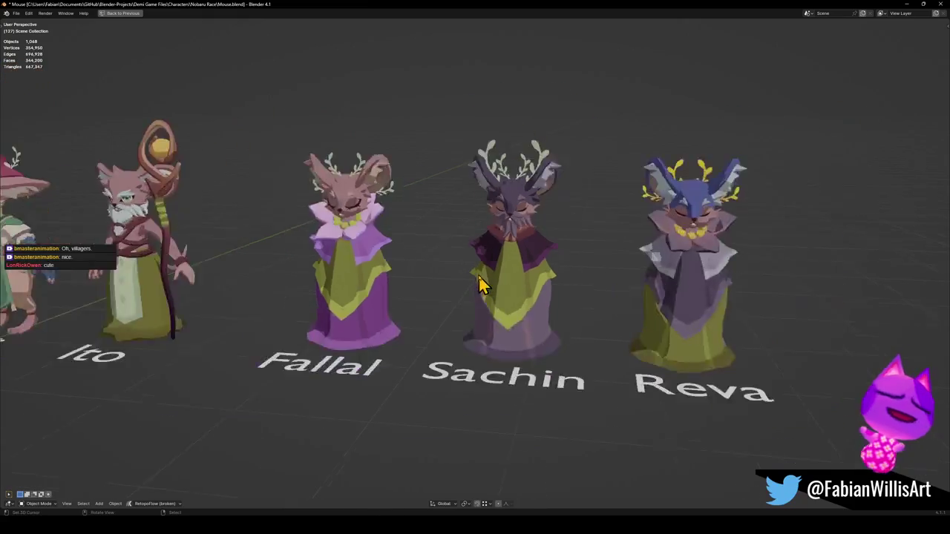
scroll(484, 275, "down", 3)
middle_click_drag(456, 275, 397, 293)
scroll(397, 293, "up", 3)
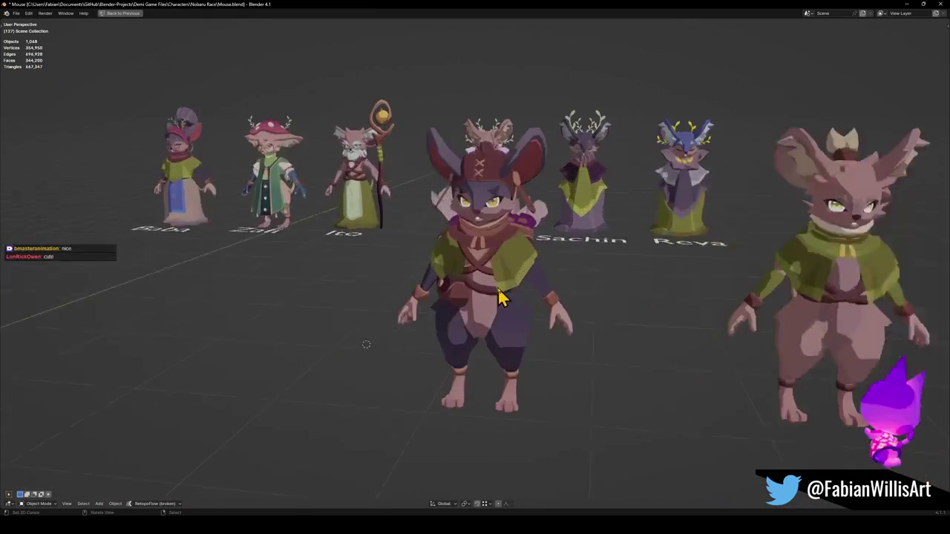
- Orbit and zoom the viewport to see the characters from the side and back
scroll(445, 296, "up", 2)
scroll(475, 297, "up", 2)
mouse_move(475, 297)
middle_mouse_down()
mouse_move(502, 311)
mouse_move(634, 310)
mouse_move(460, 304)
mouse_move(679, 307)
mouse_move(443, 334)
mouse_move(535, 329)
mouse_move(460, 318)
mouse_move(556, 333)
mouse_move(558, 322)
mouse_move(241, 293)
mouse_move(350, 319)
middle_mouse_up()
scroll(663, 314, "up", 2)
scroll(675, 322, "up", 2)
scroll(668, 319, "down", 2)
scroll(511, 312, "down", 8)
scroll(483, 304, "up", 8)
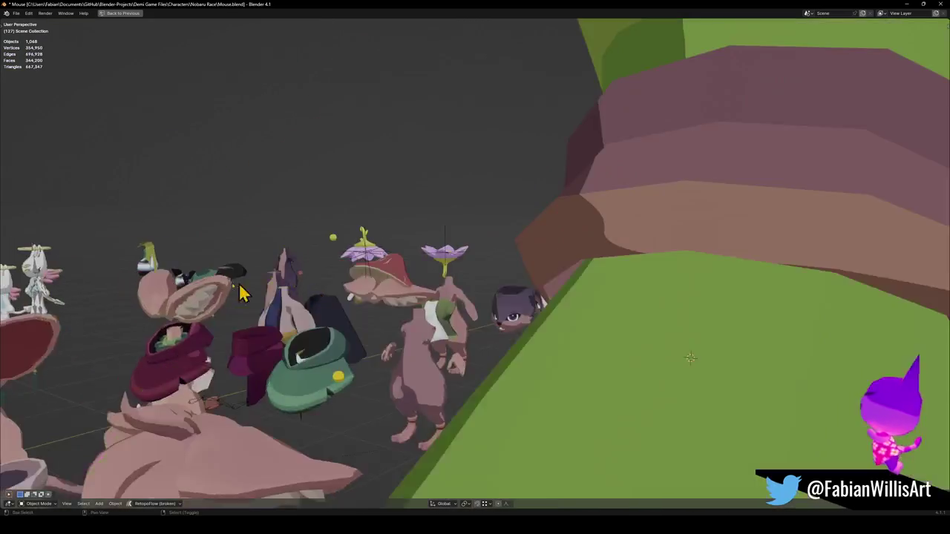
scroll(236, 298, "down", 5)
scroll(363, 297, "up", 3)
scroll(415, 357, "up", 4)
scroll(435, 390, "down", 3)
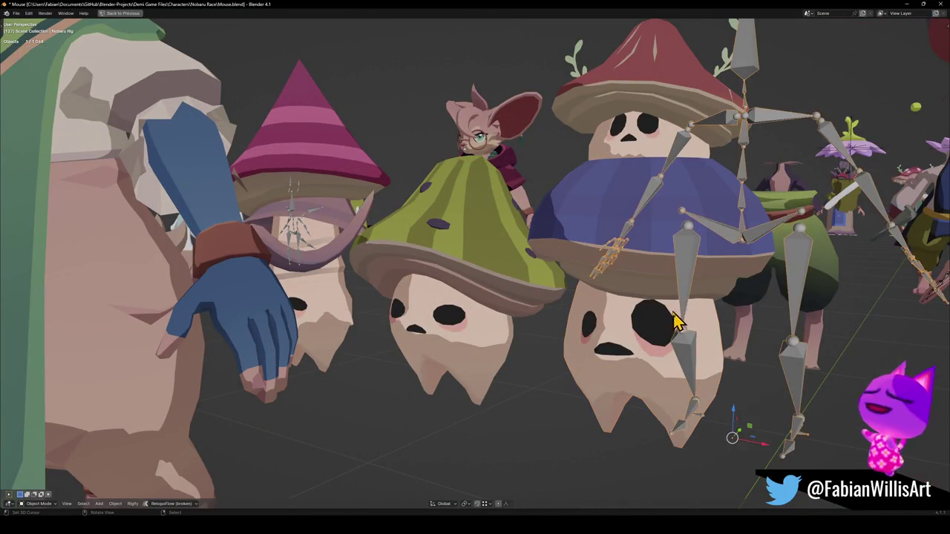
- Hide the foreground character's blue hand and its two pink body pieces
left_click(205, 337)
key("h")
key("h")
left_click(206, 265)
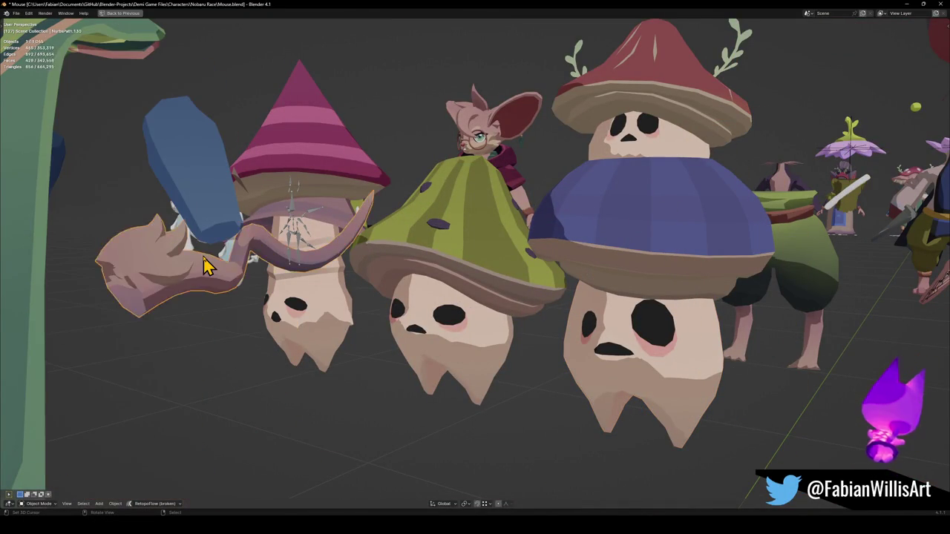
key("h")
left_click(205, 215)
key("h")
- Orbit behind the pink and green mushrooms and zoom out over the villagers
scroll(329, 275, "up", 5)
mouse_move(460, 312)
middle_mouse_down()
mouse_move(407, 334)
mouse_move(450, 318)
mouse_move(381, 319)
mouse_move(530, 328)
mouse_move(418, 366)
mouse_move(418, 380)
middle_mouse_up()
scroll(501, 314, "down", 4)
scroll(505, 318, "down", 3)
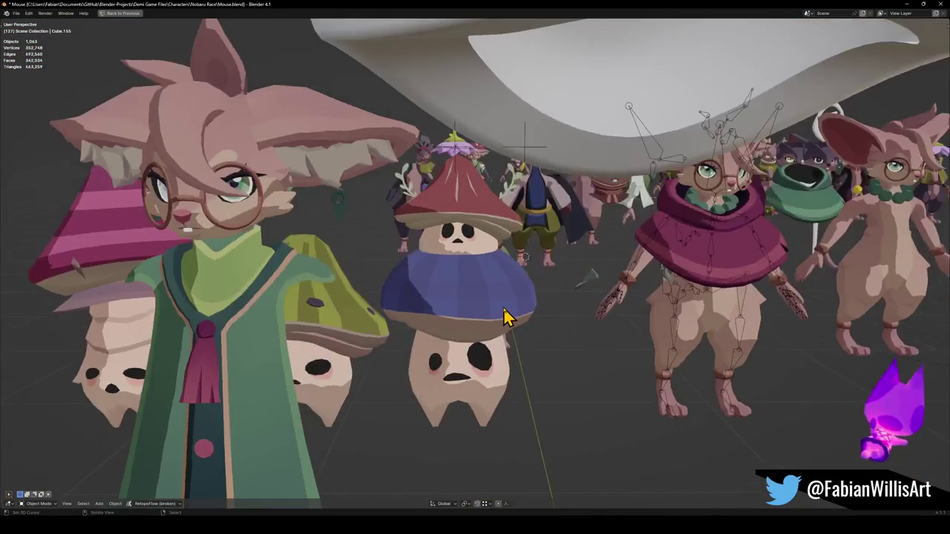
scroll(509, 312, "down", 3)
scroll(530, 310, "down", 3)
scroll(530, 310, "down", 3)
scroll(547, 304, "down", 3)
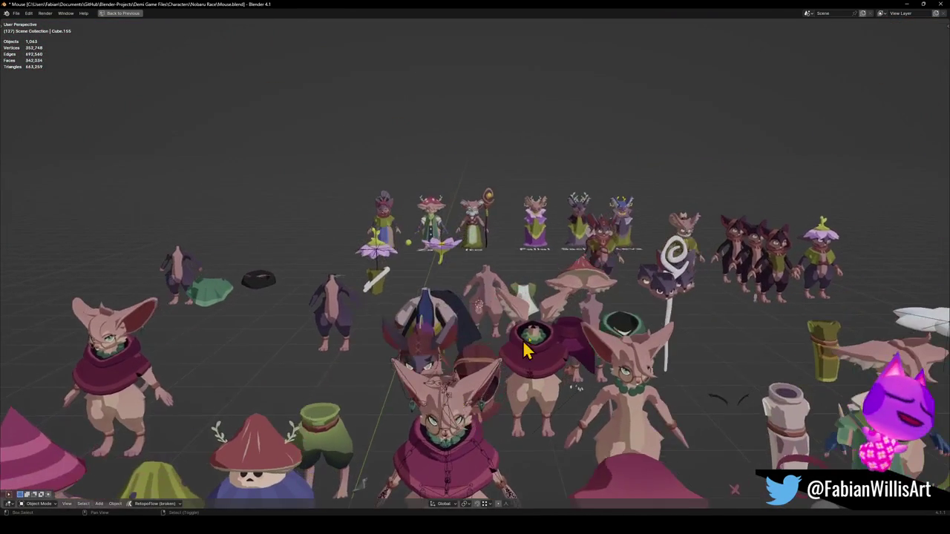
scroll(490, 245, "up", 8)
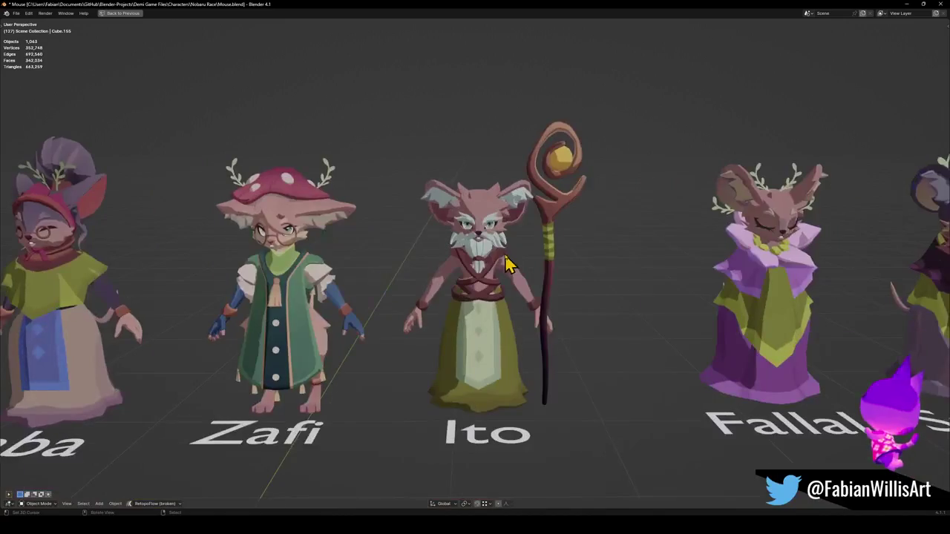
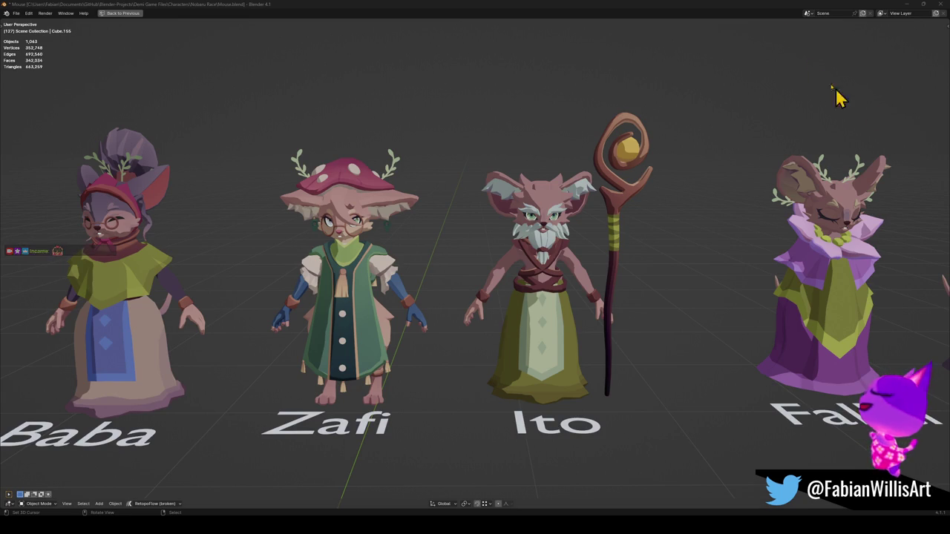
- Bring the Forest Overworld3.blend window to the front in place of Mouse.blend
left_click(906, 4)
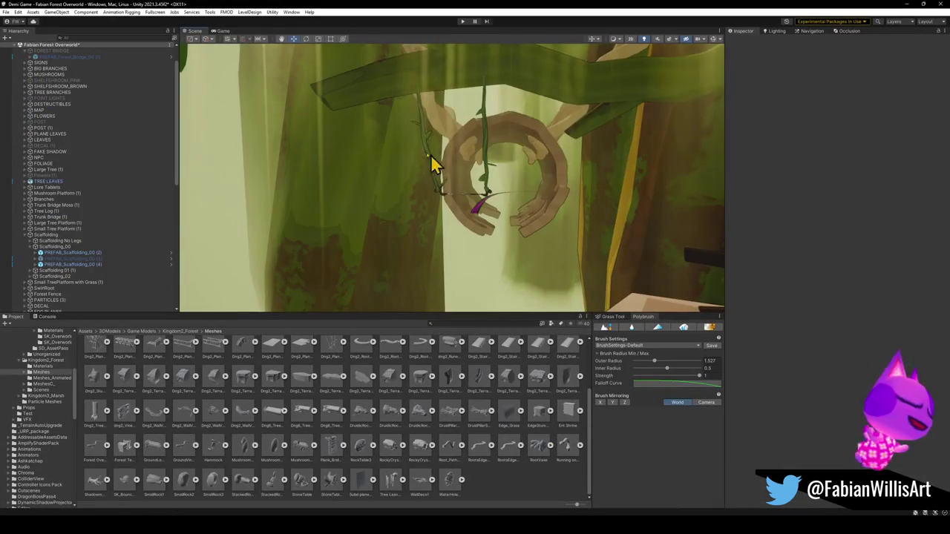
mouse_move(434, 165)
right_mouse_down()
mouse_move(431, 153)
mouse_move(485, 153)
mouse_move(462, 138)
mouse_move(594, 168)
mouse_move(564, 144)
mouse_move(630, 147)
mouse_move(547, 132)
mouse_move(505, 149)
mouse_move(403, 153)
mouse_move(426, 146)
mouse_move(403, 142)
mouse_move(496, 158)
mouse_move(483, 186)
mouse_move(371, 166)
mouse_move(398, 165)
mouse_move(423, 236)
mouse_move(429, 218)
mouse_move(403, 170)
mouse_move(403, 139)
mouse_move(396, 154)
mouse_move(579, 183)
mouse_move(441, 196)
mouse_move(498, 186)
mouse_move(448, 224)
right_mouse_up()
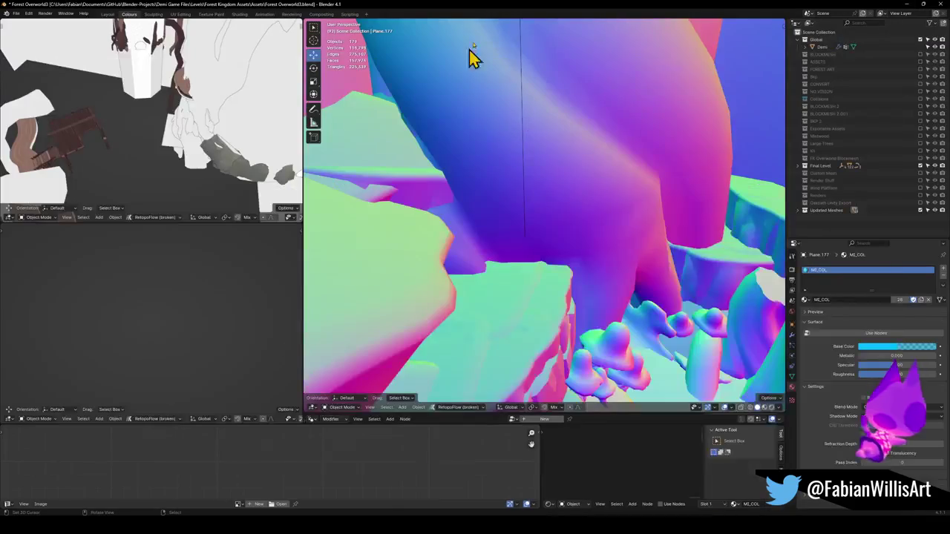
- Walk through the forest level toward the mushrooms and cliff, then save Forest Overworld3.blend
key("shift+grave")
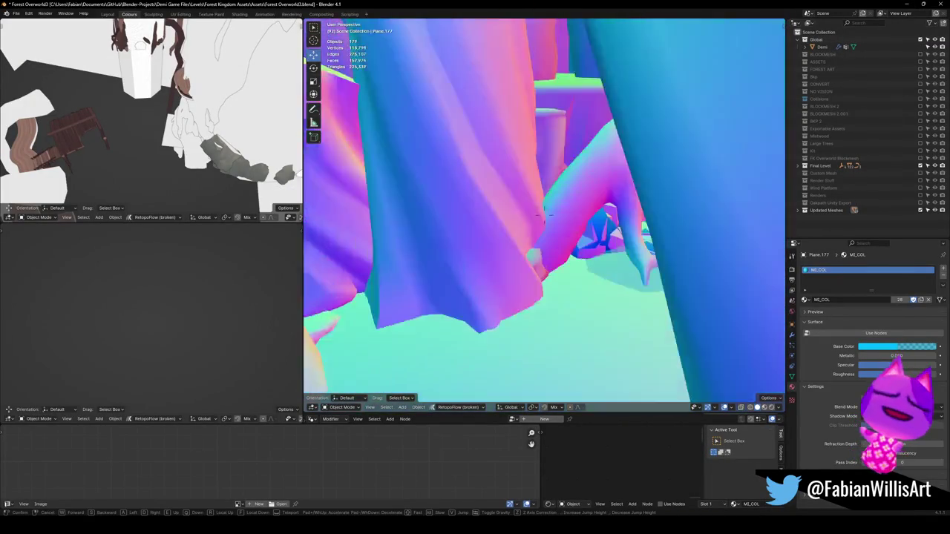
key("w")
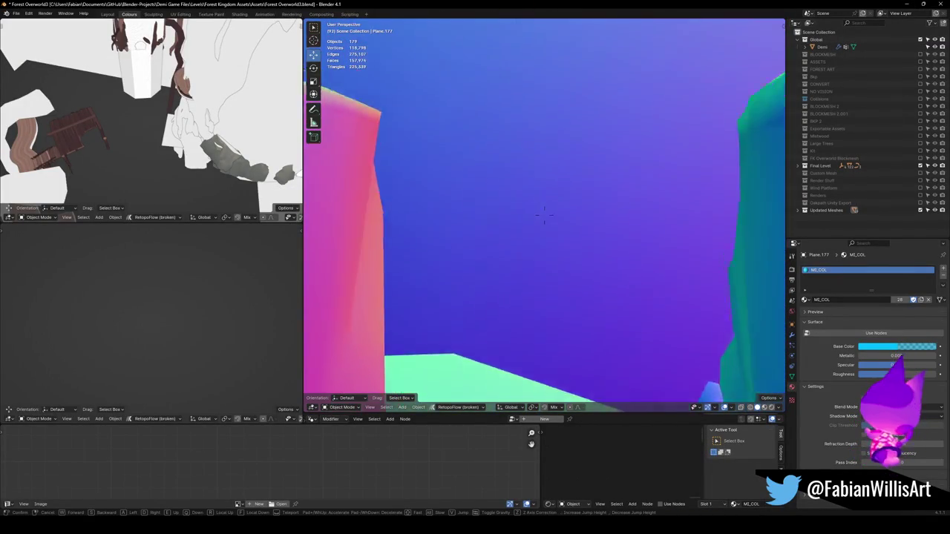
key("w")
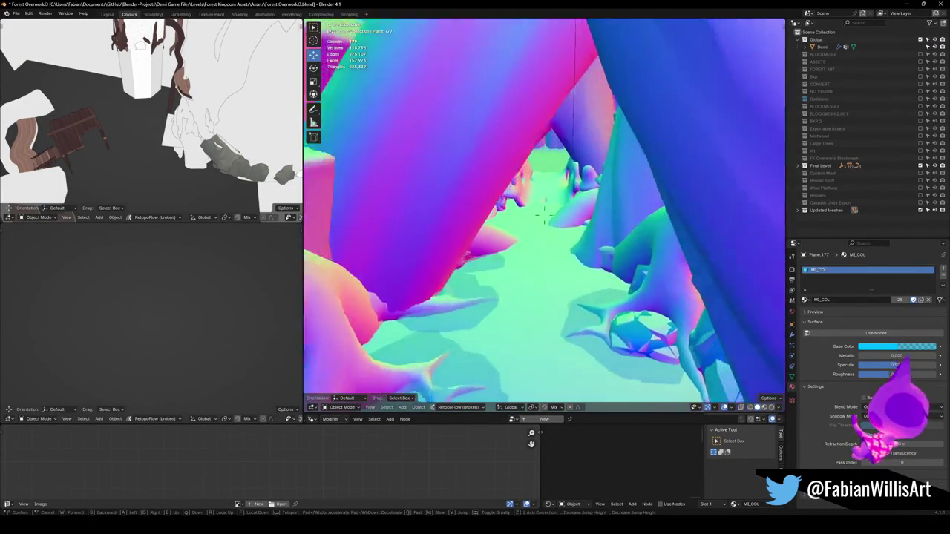
key("w")
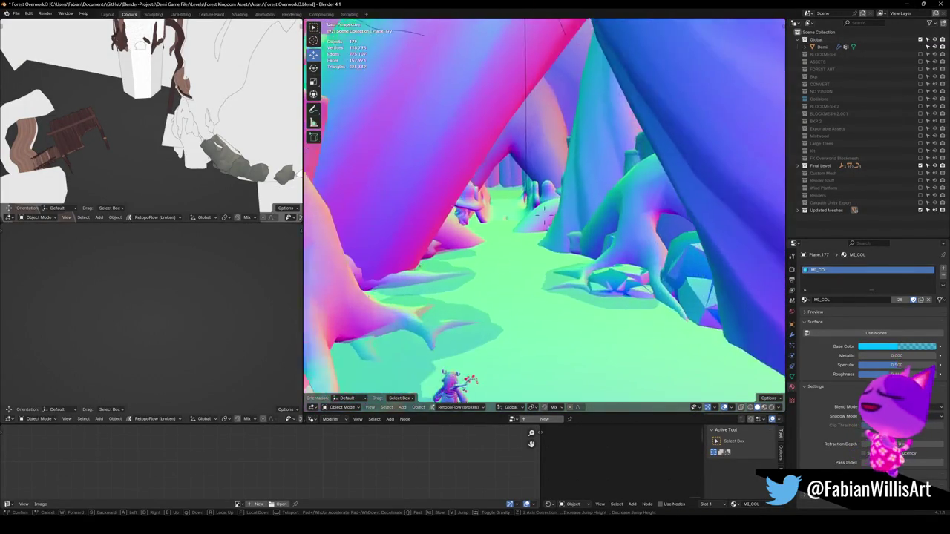
key("w")
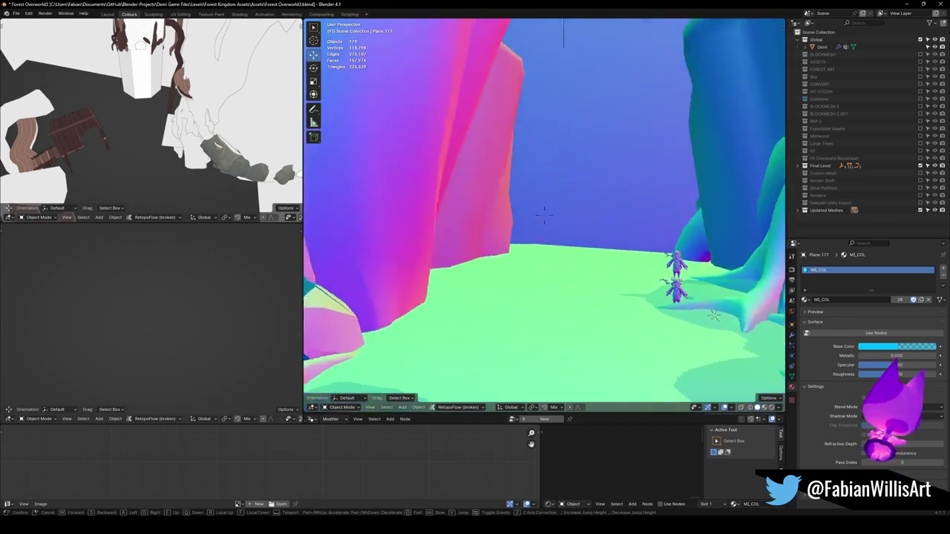
key("w")
key("w")
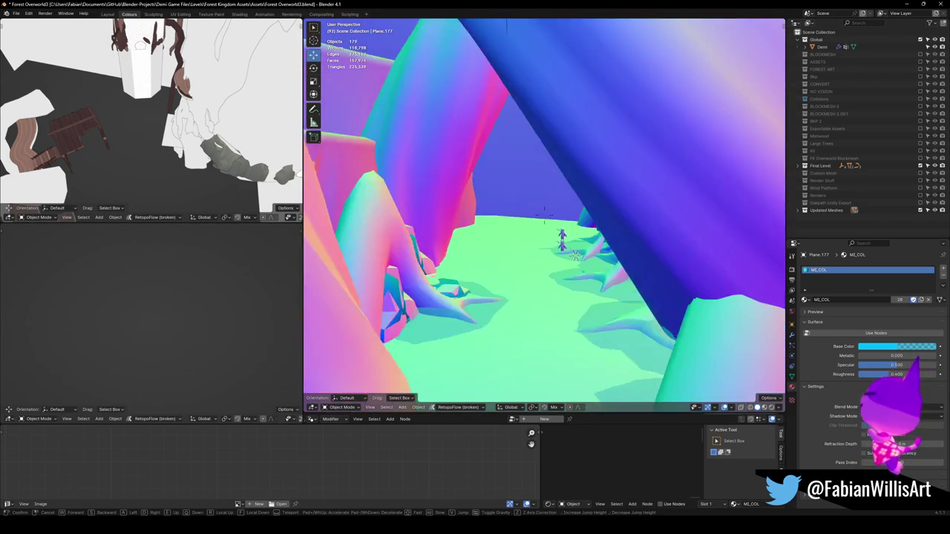
left_click(538, 230)
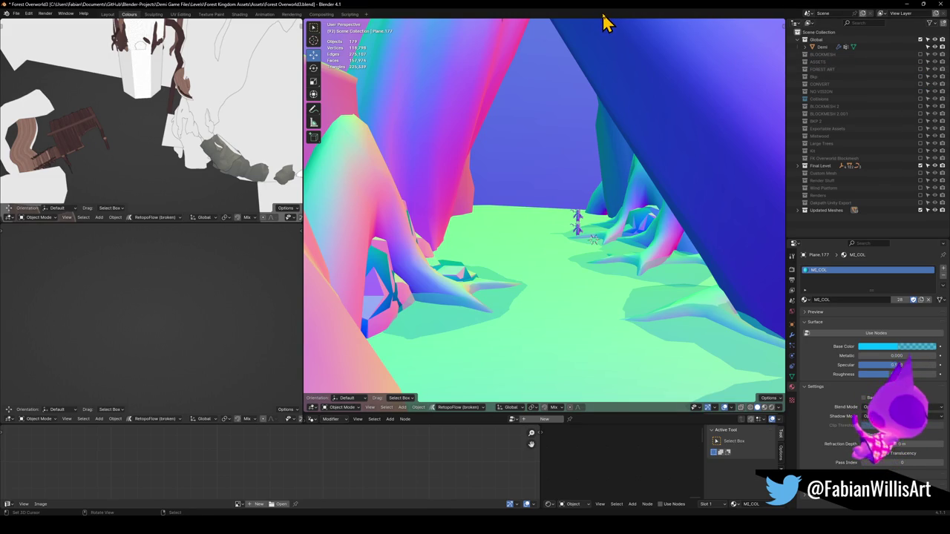
key("ctrl+s")
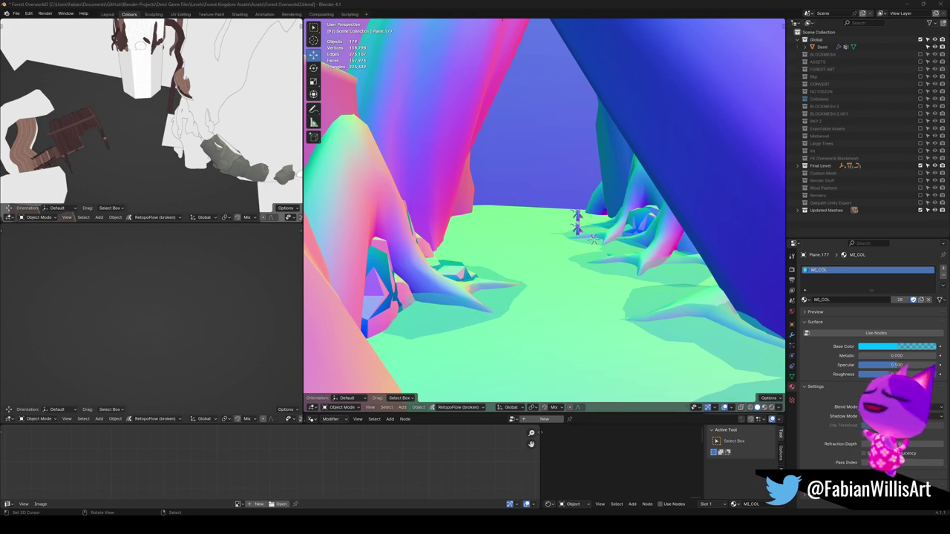
key("ctrl+s")
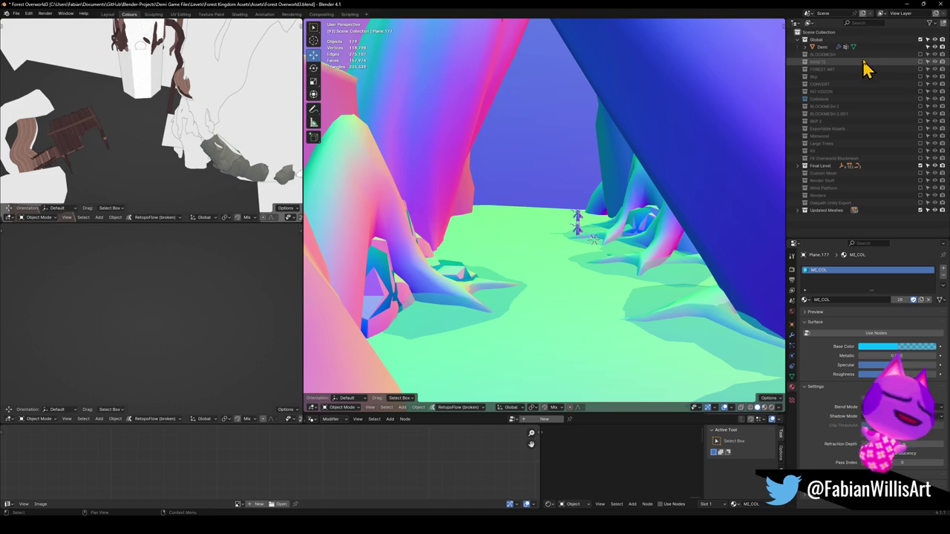
left_click(921, 56)
left_click(920, 55)
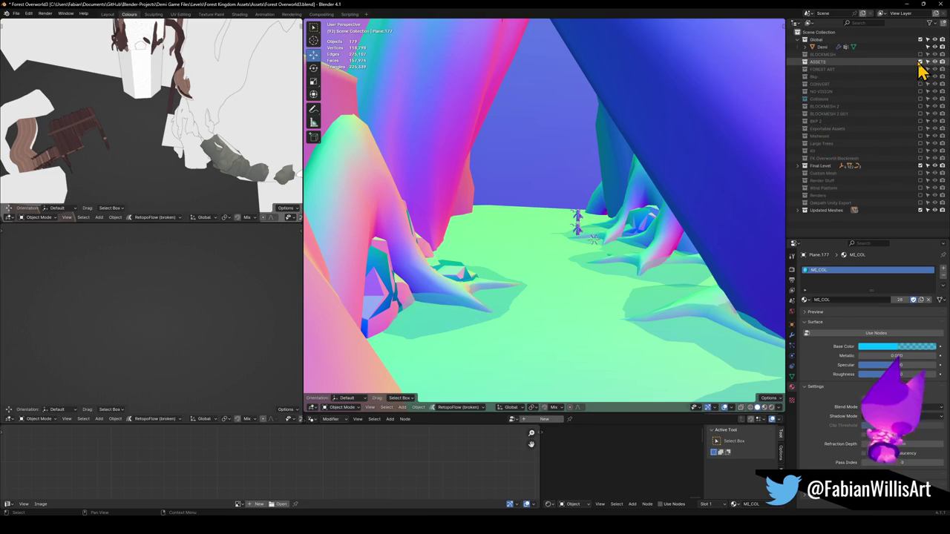
key("shift+grave")
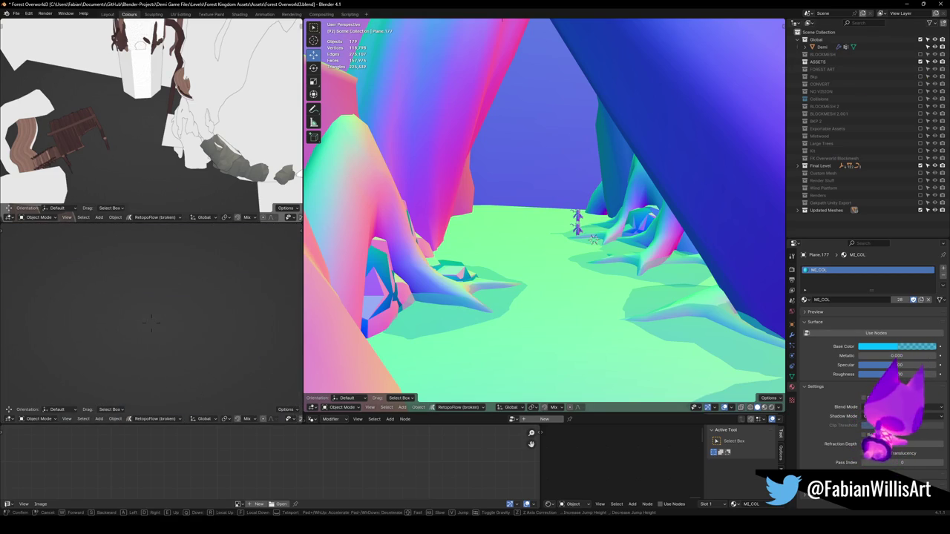
left_click(150, 321)
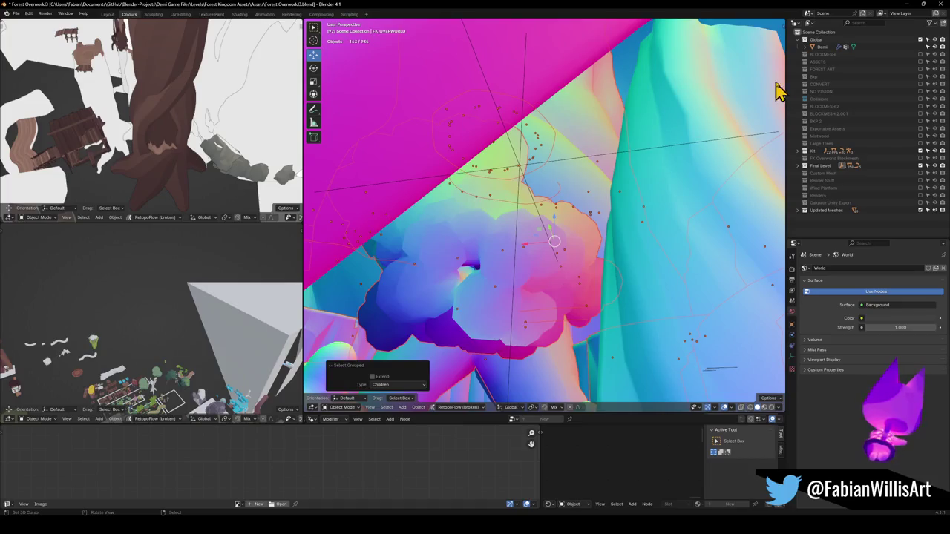
- Delete the Demi character from the level
mouse_move(636, 132)
middle_mouse_down()
mouse_move(524, 189)
mouse_move(518, 184)
mouse_move(558, 226)
mouse_move(542, 238)
mouse_move(550, 214)
middle_mouse_up()
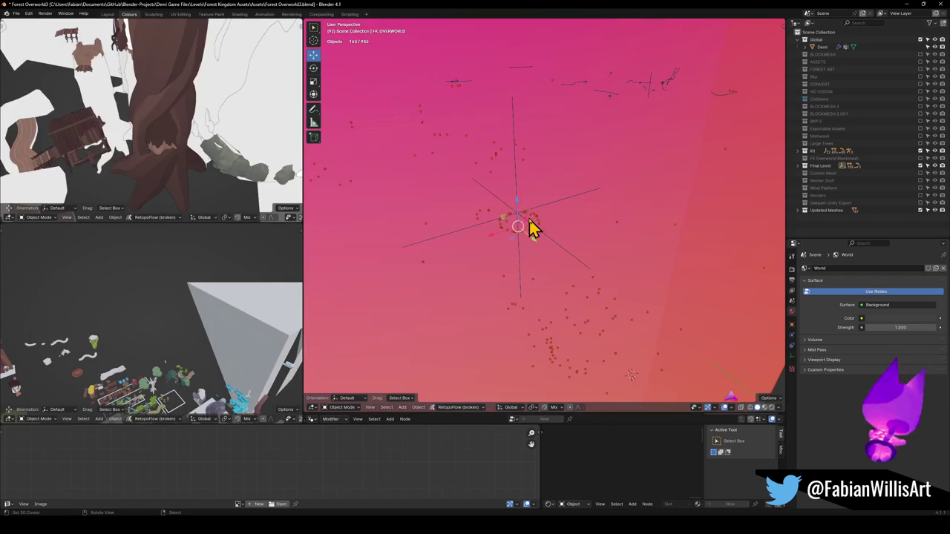
scroll(528, 227, "up", 2)
scroll(524, 226, "up", 2)
scroll(522, 221, "up", 2)
key("Delete")
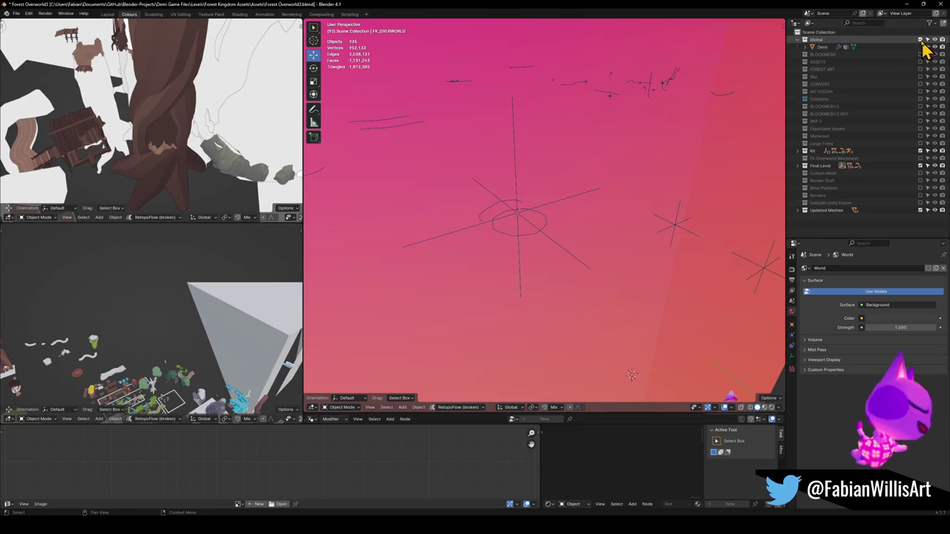
- Select the origin empty's children and move them into the Final Level collection
left_click(519, 222)
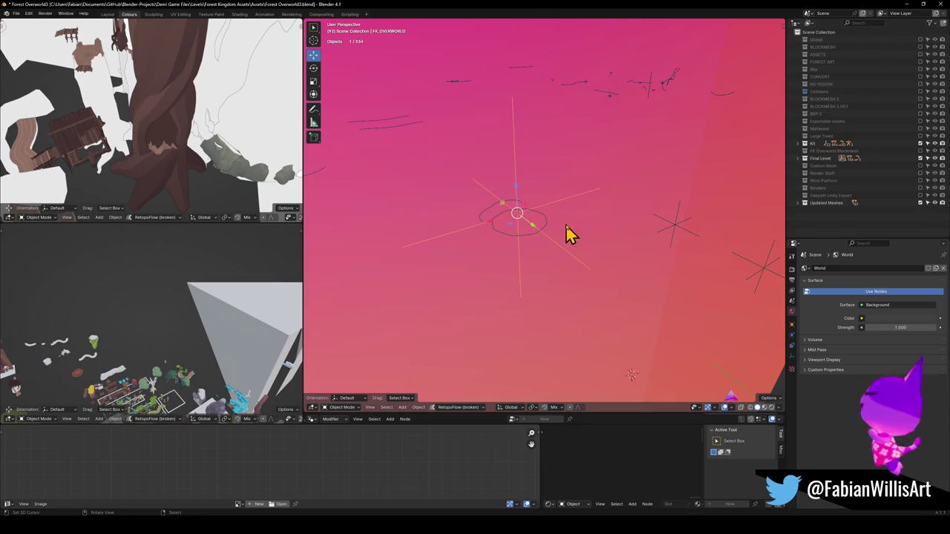
key("q")
left_click(570, 224)
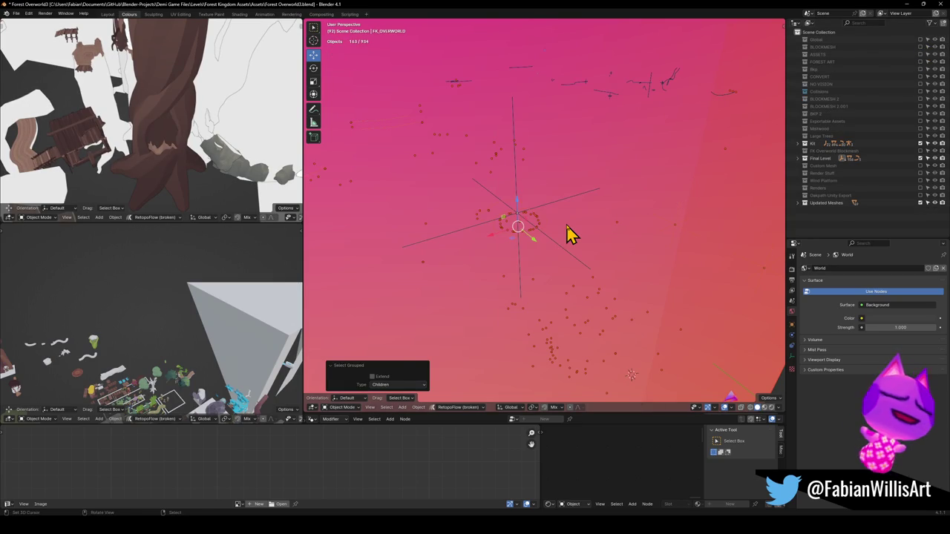
key("Delete")
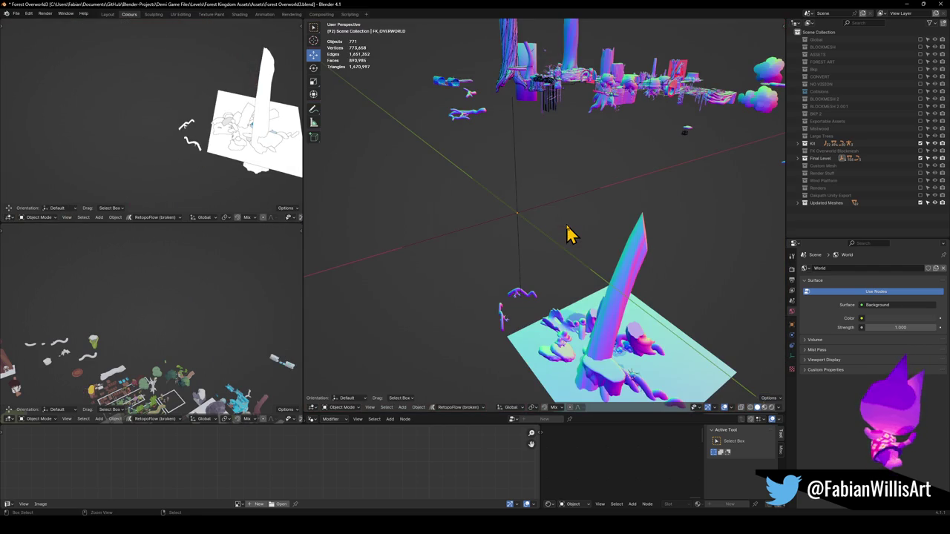
key("ctrl+z")
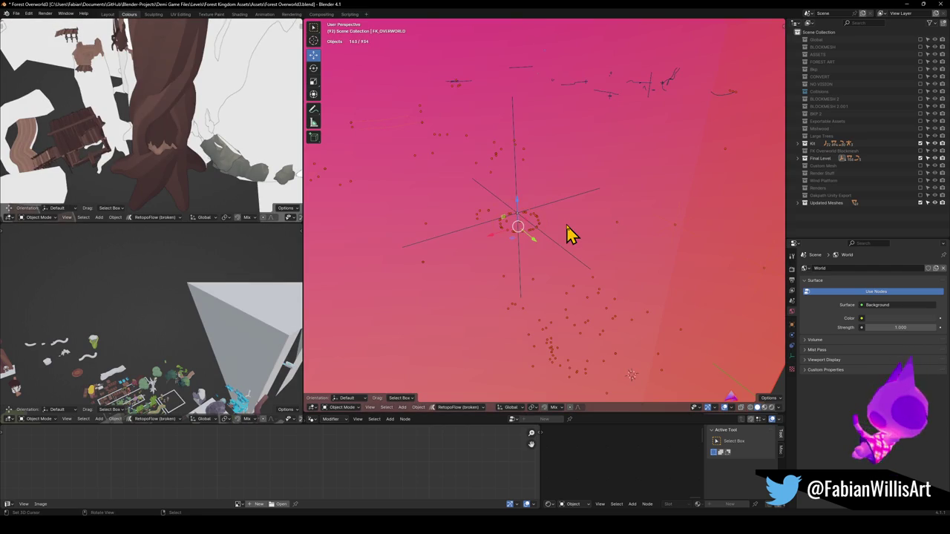
key("m")
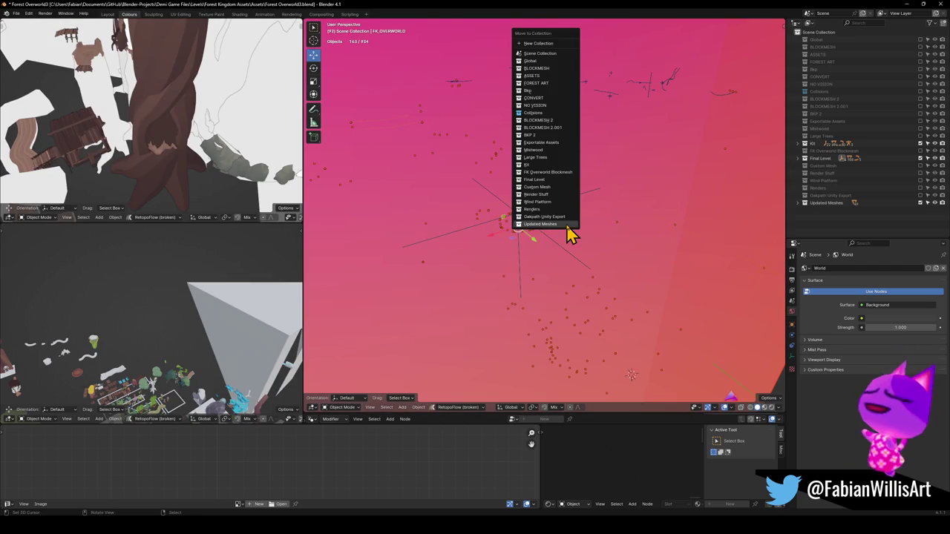
left_click(541, 181)
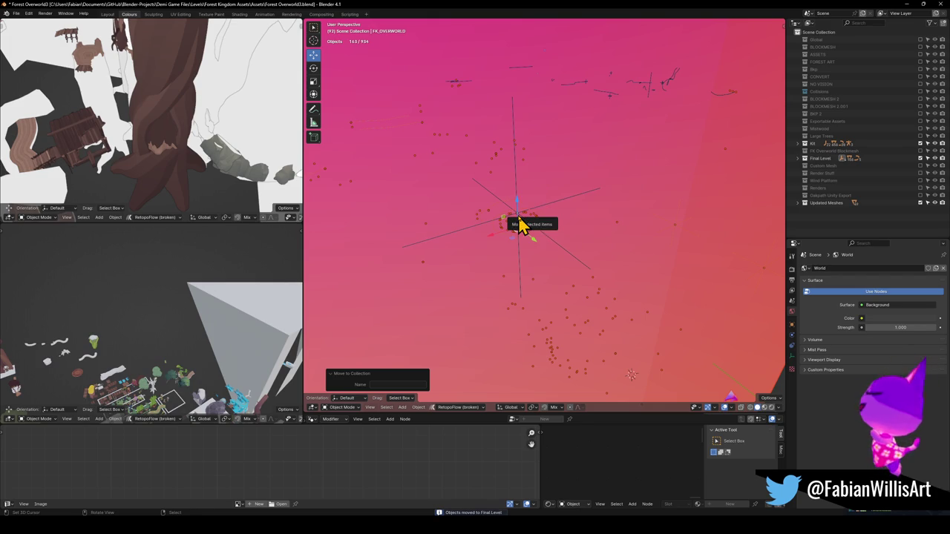
- Exclude the Kit collection and select the children of the next empty
left_click(920, 144)
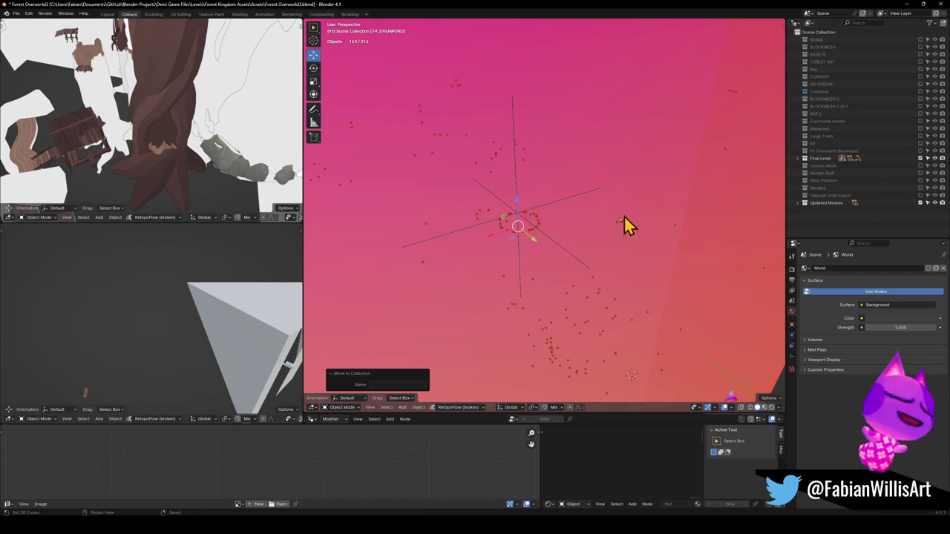
left_click(677, 229)
key("q")
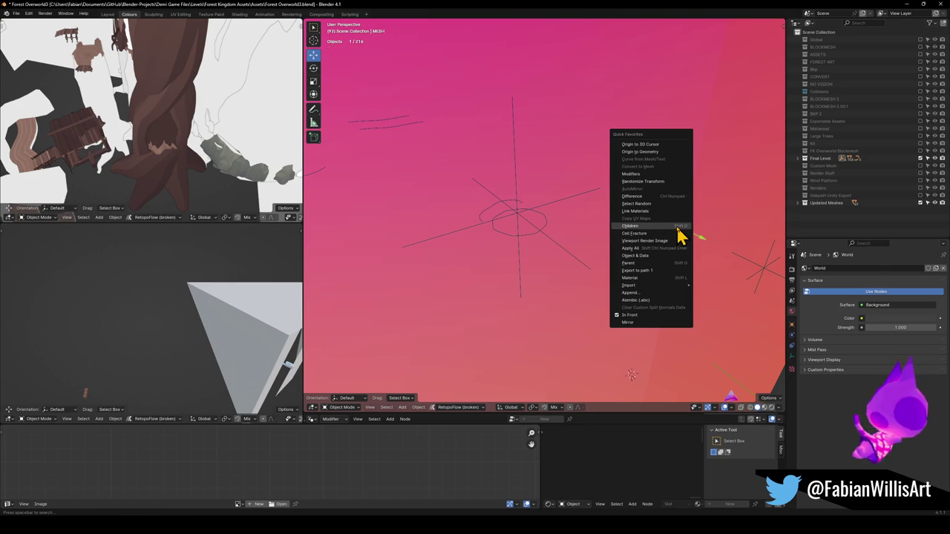
left_click(677, 226)
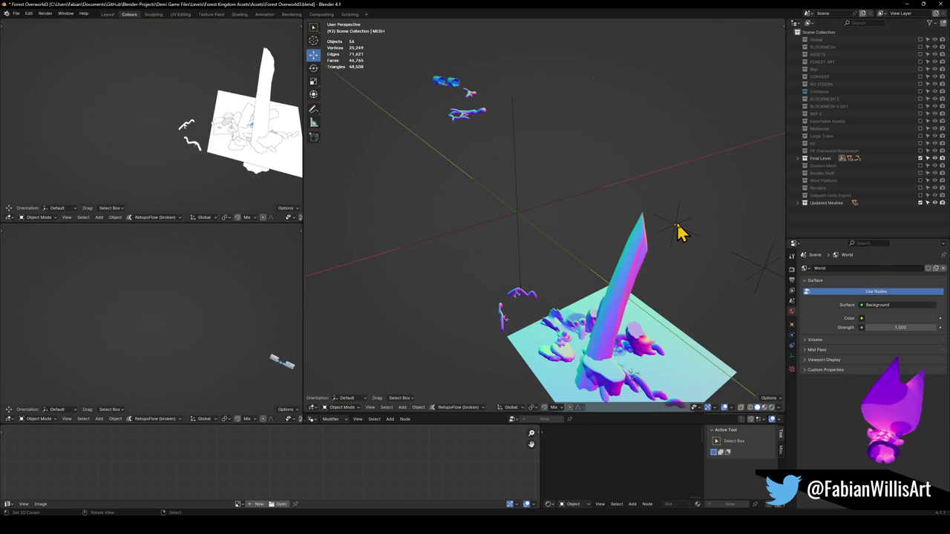
- Delete the empty at the scene origin, then select the remaining origin empty
left_click(520, 216)
left_click(747, 272)
key("shift+grave")
left_click(520, 218)
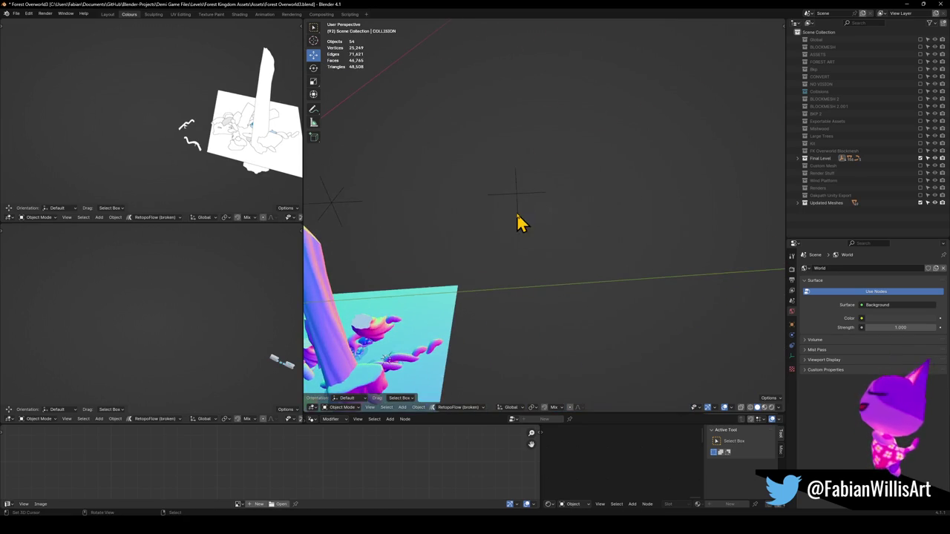
left_click(514, 196)
key("Delete")
middle_click_drag(530, 223, 594, 221)
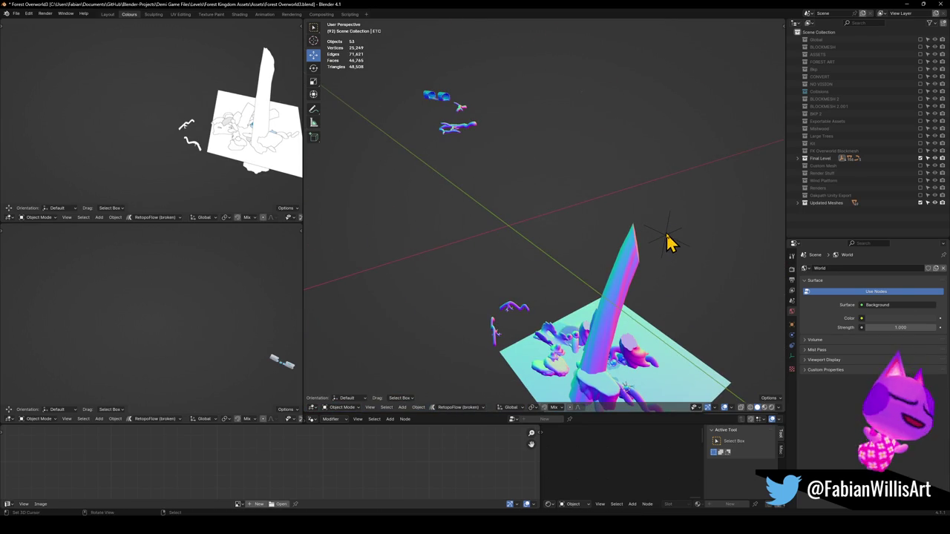
key("a")
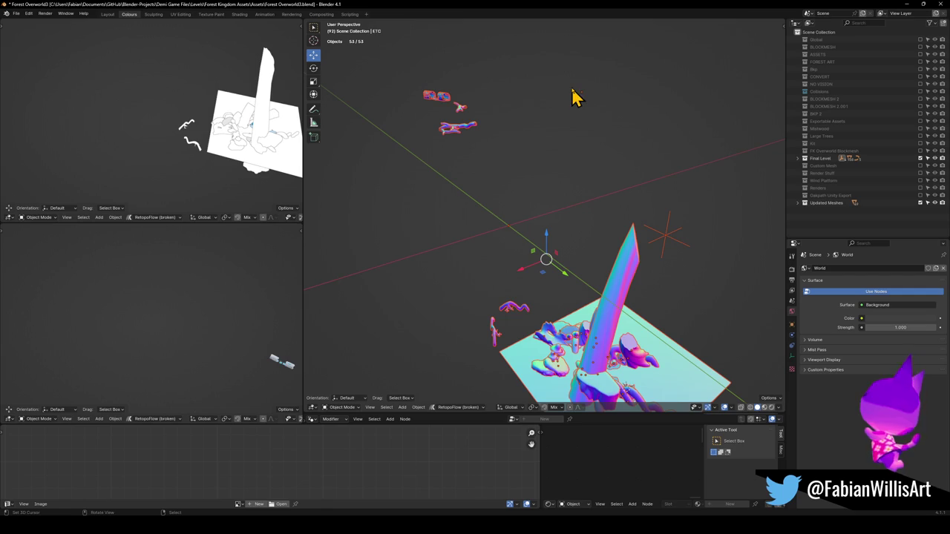
left_click(674, 246)
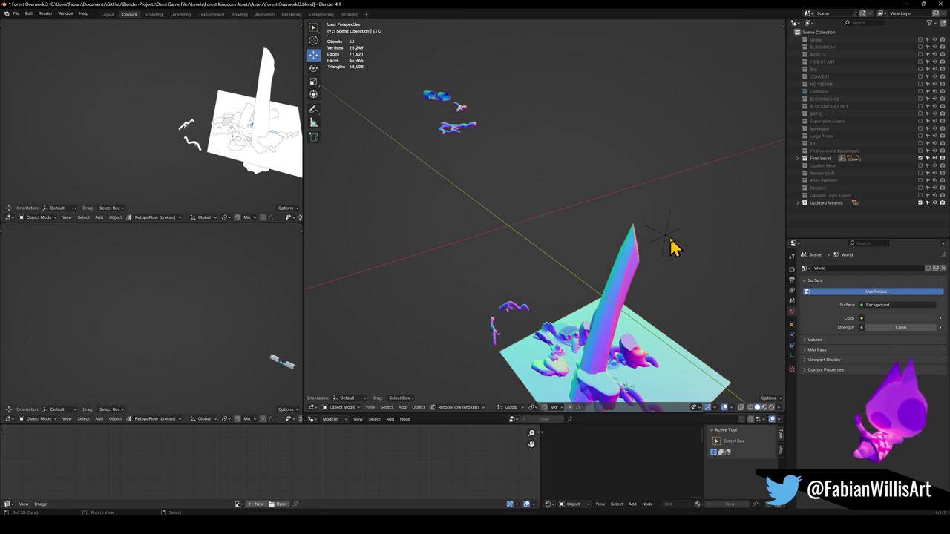
- Select all Updated Meshes objects and clear their parent with Keep Transformation
right_click(822, 202)
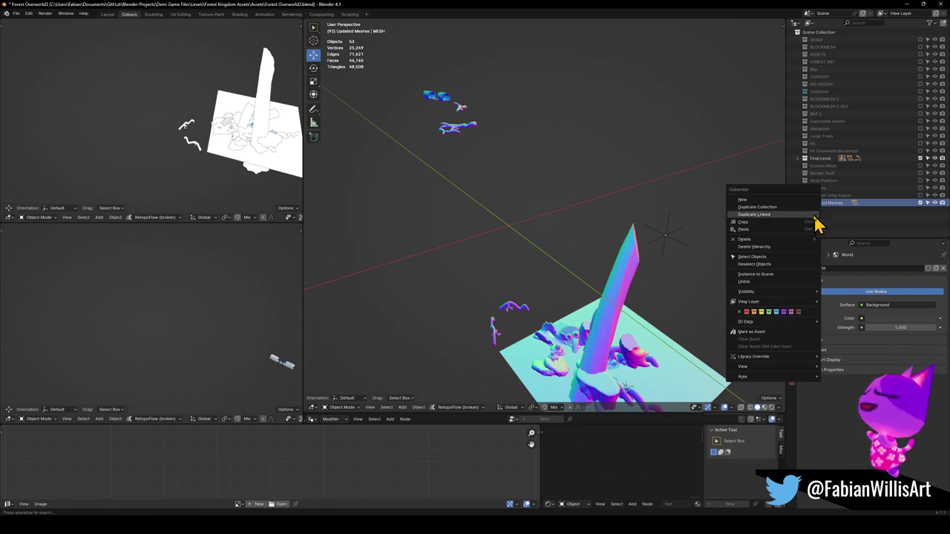
left_click(769, 260)
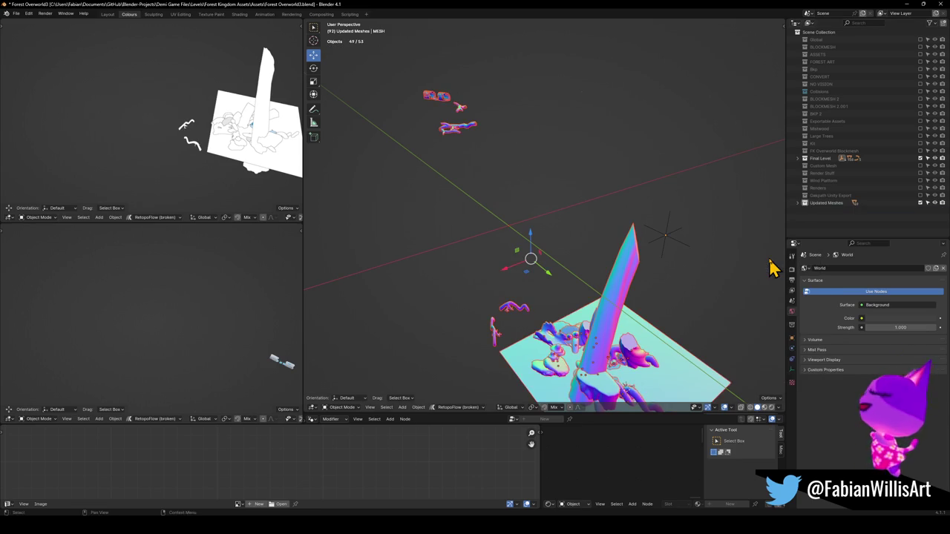
key("alt+p")
left_click(586, 237)
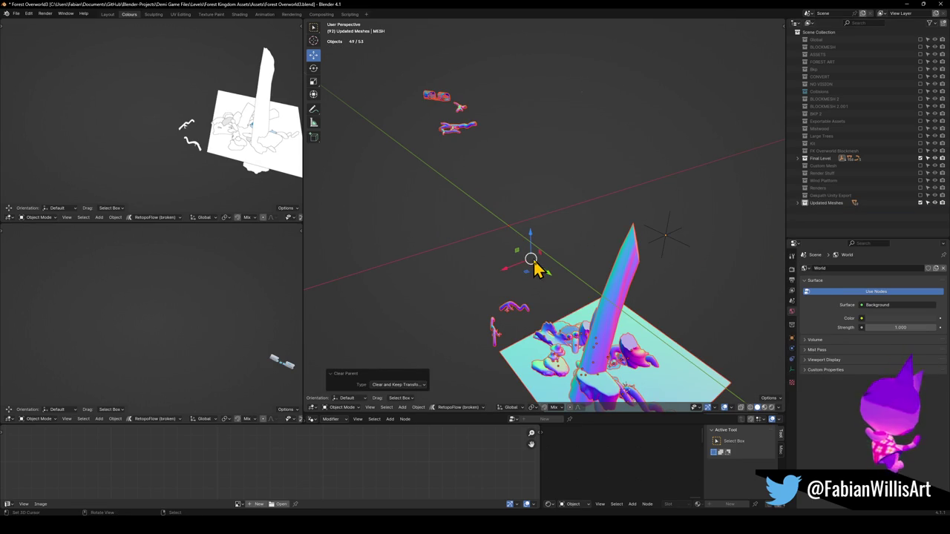
key("q")
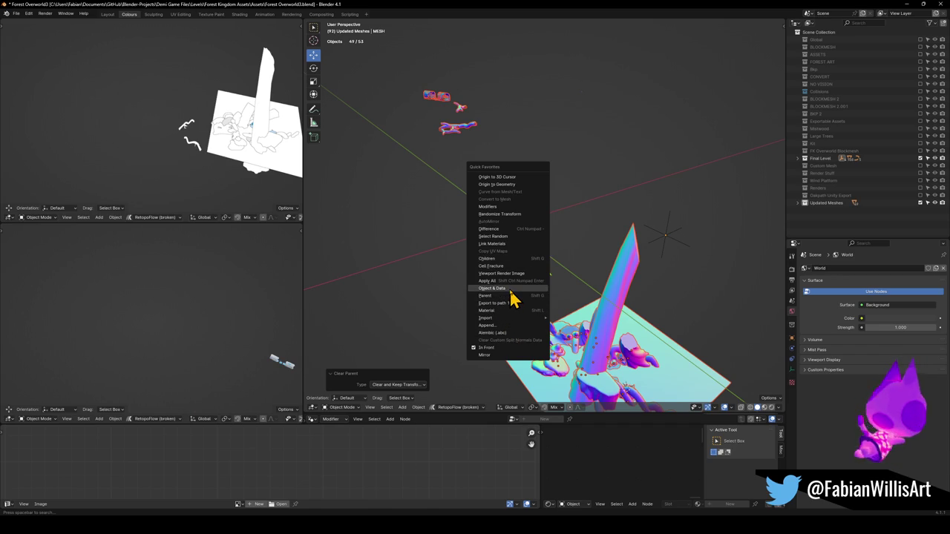
- Make the objects and data single-user, save, and reposition the object near the origin
left_click(510, 289)
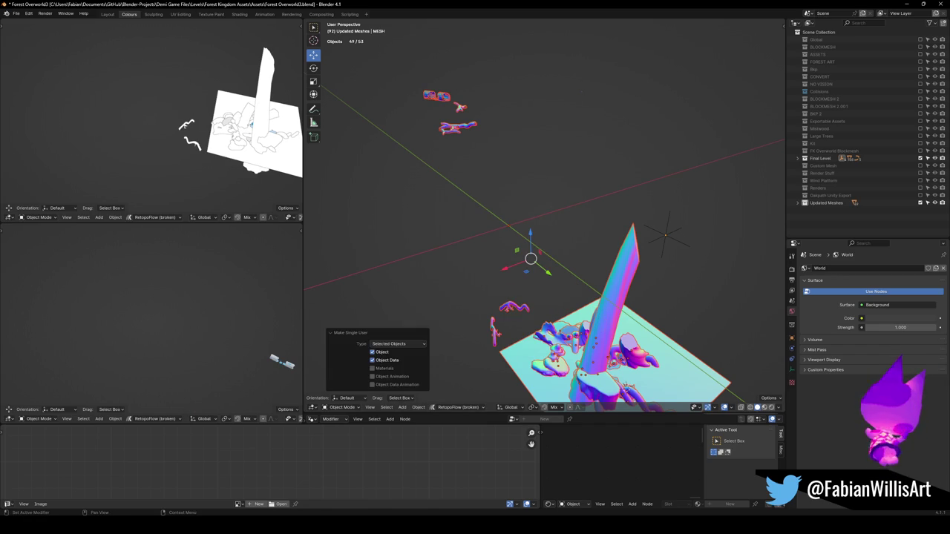
key("ctrl+s")
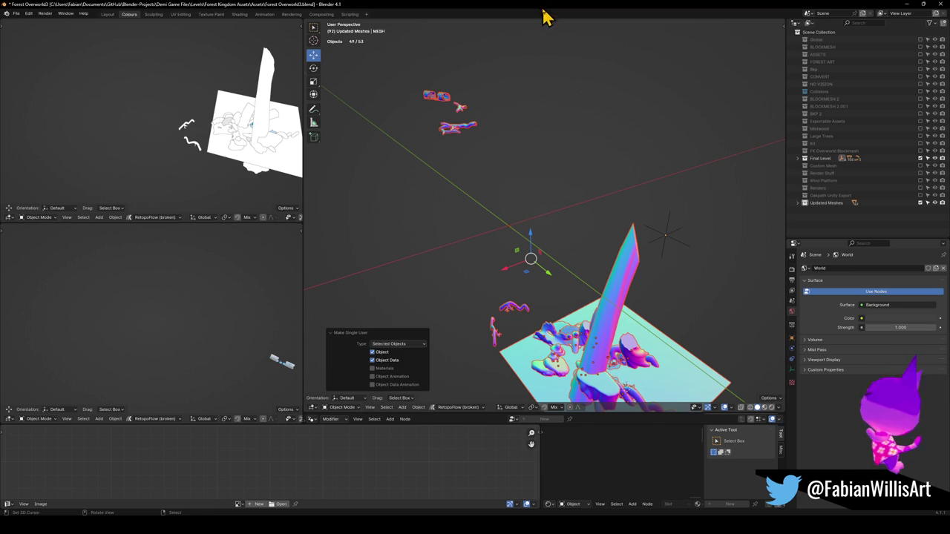
mouse_move(558, 286)
middle_mouse_down()
mouse_move(614, 282)
mouse_move(562, 212)
middle_mouse_up()
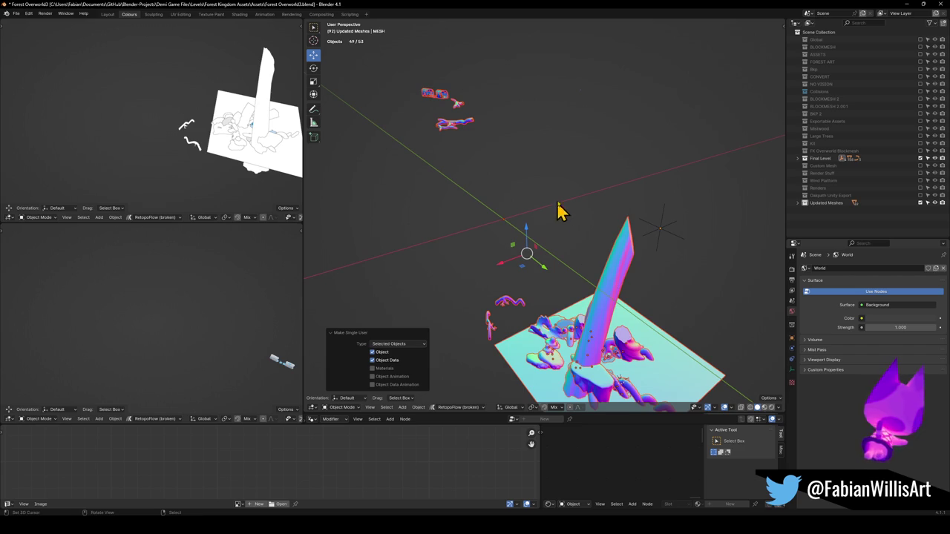
key("alt+a")
right_click(510, 223)
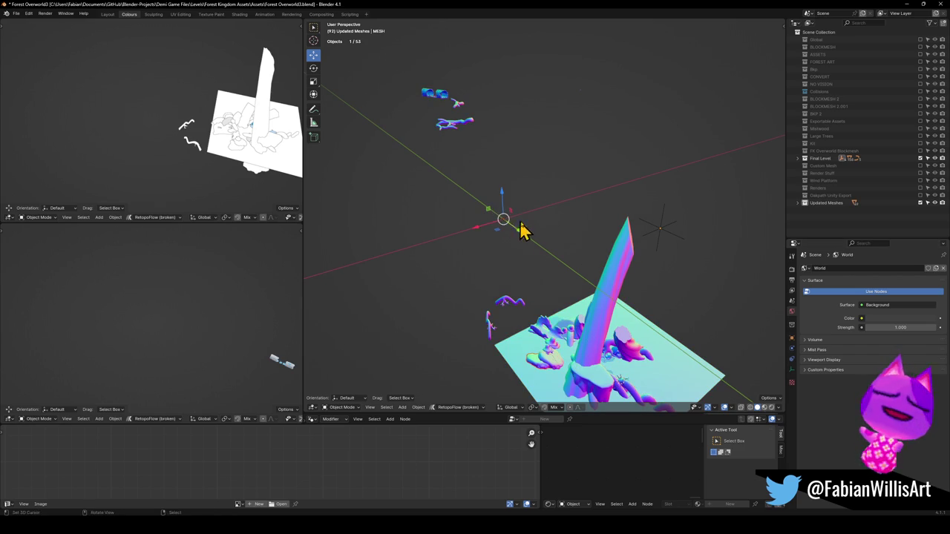
key("g")
left_click(522, 220)
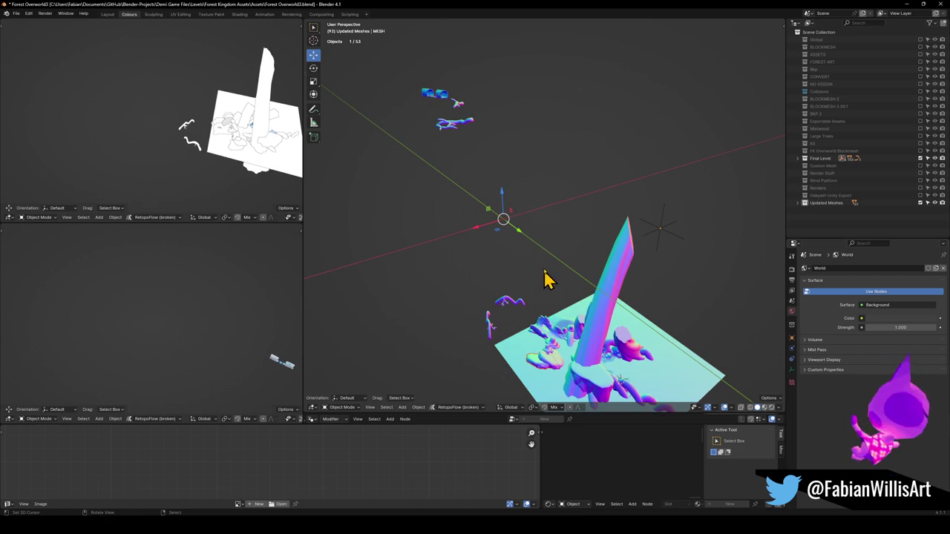
- Unparent DK_Terrain_01_006 keeping its transform and set its origin to geometry
right_click(532, 368)
key("alt+p")
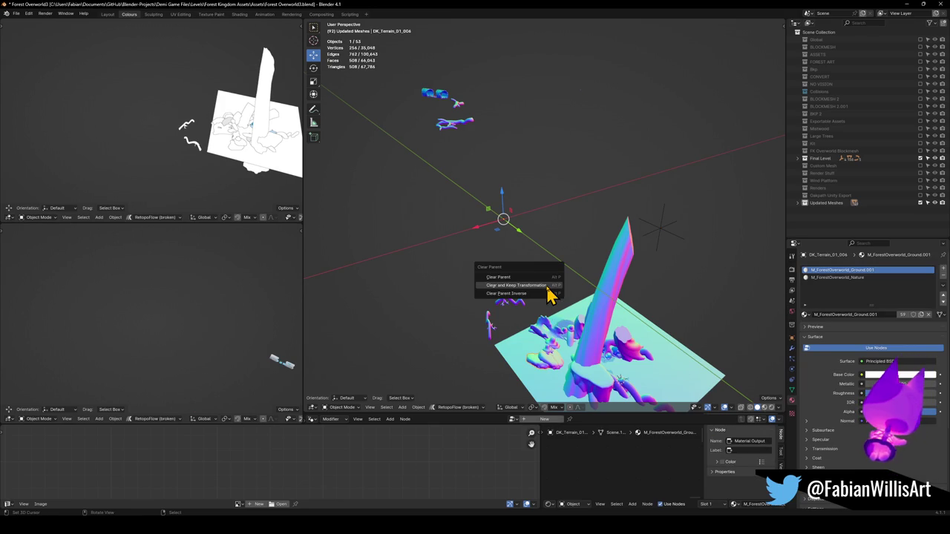
left_click(550, 286)
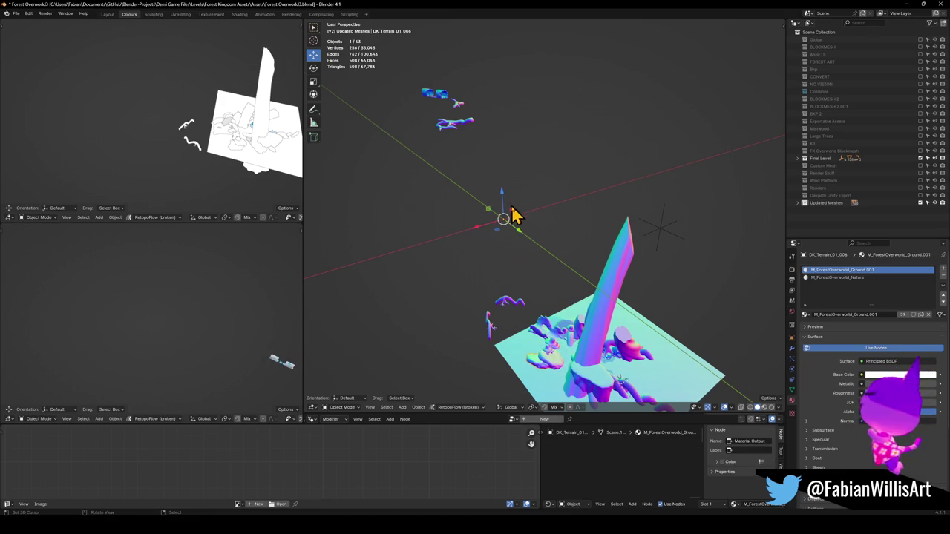
right_click(562, 269)
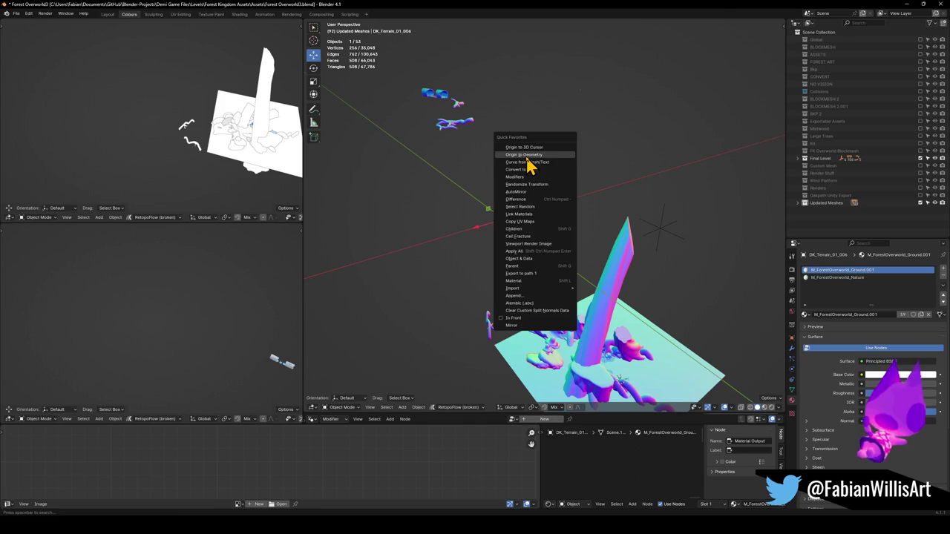
left_click(529, 160)
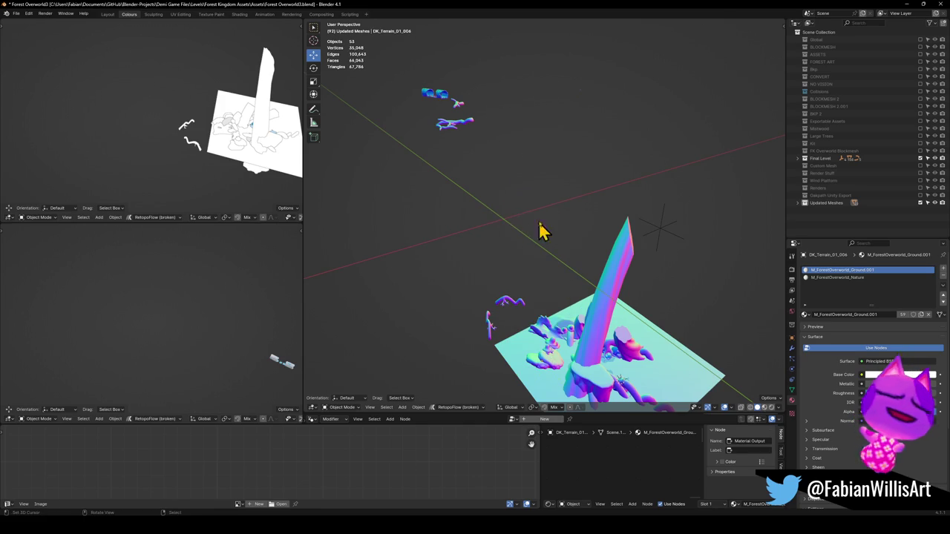
- Delete the small stray object and parent everything else to the empty with Keep Transform
key("a")
left_click(582, 110)
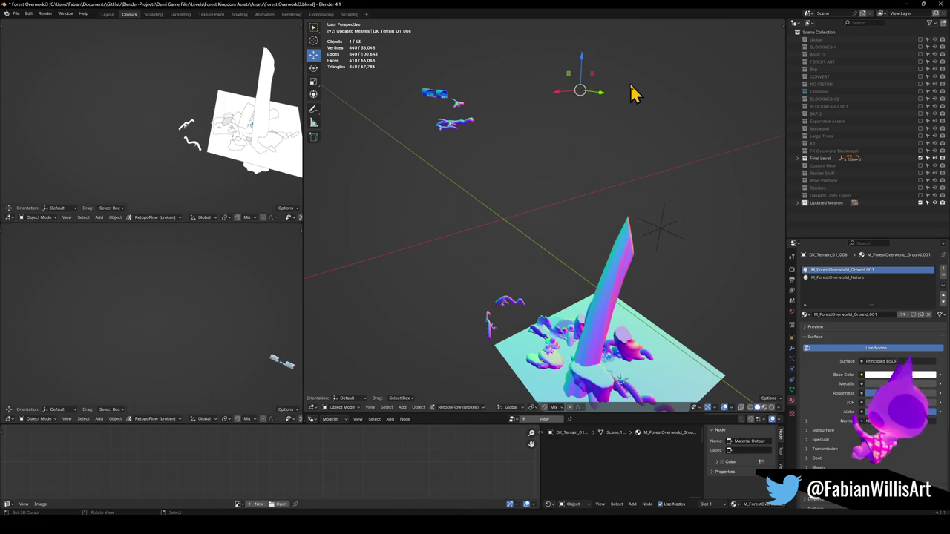
key("Delete")
key("a")
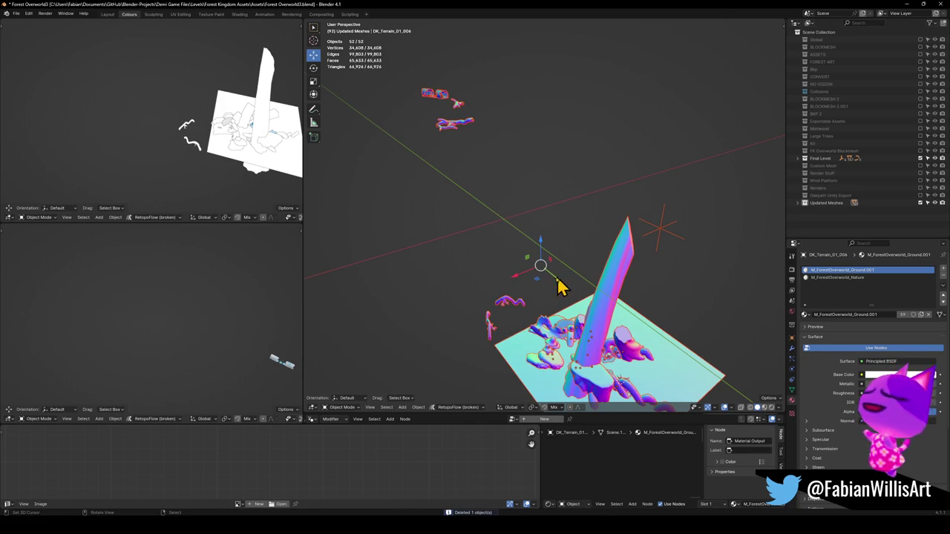
left_click(668, 235, "shift")
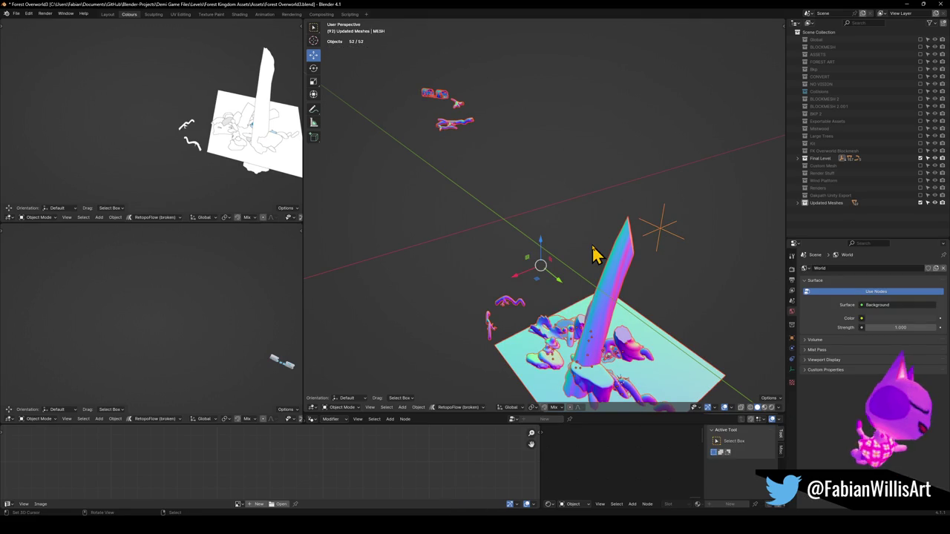
key("ctrl+p")
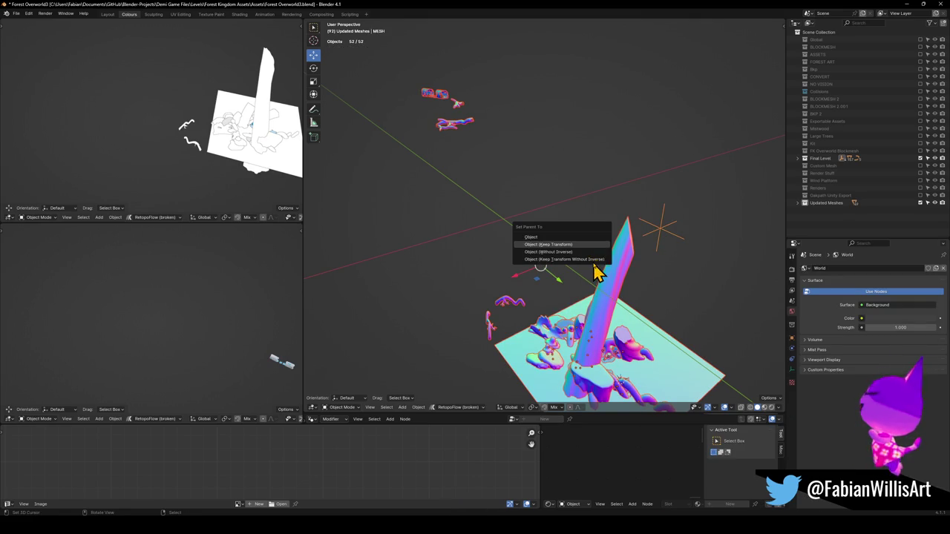
left_click(594, 262)
- Move the empty with the whole level into place and save the file
left_click(665, 238)
key("g")
left_click(607, 232)
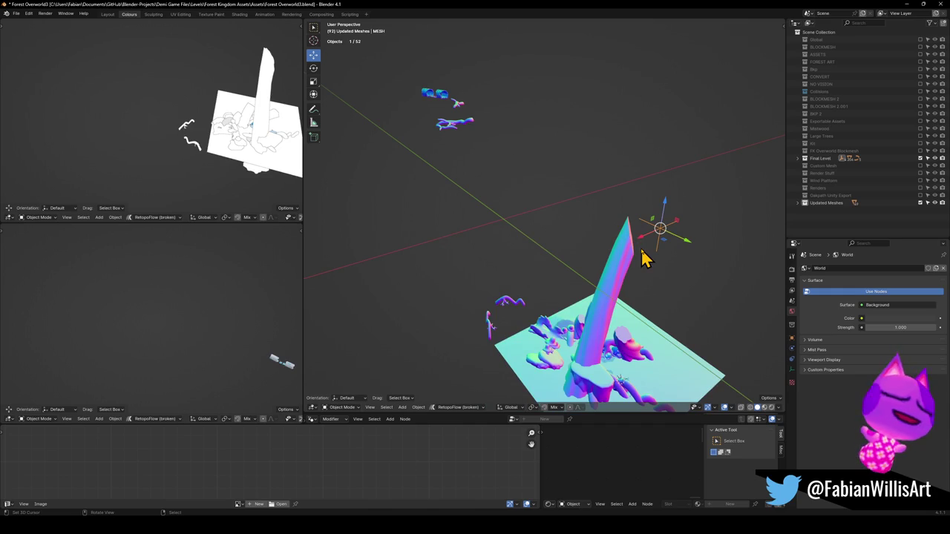
key("alt+a")
key("ctrl+s")
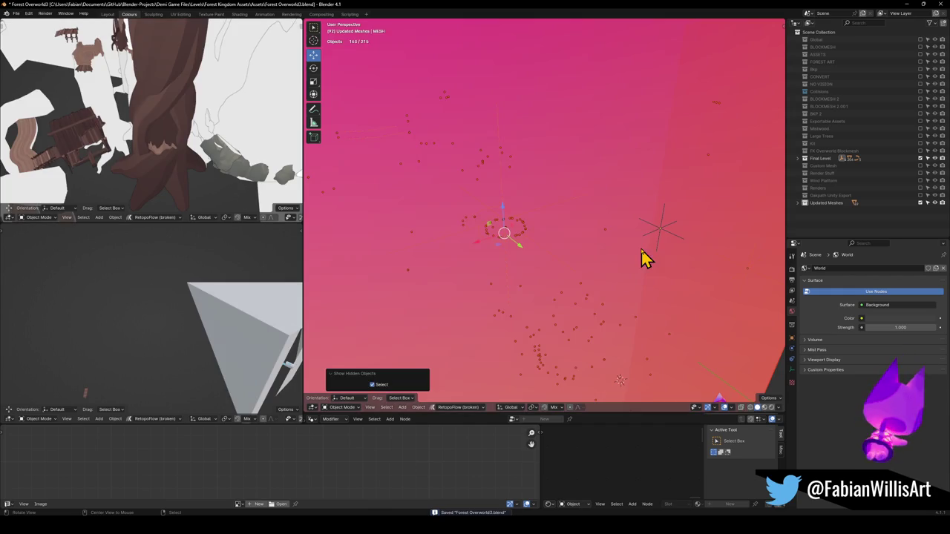
left_click(520, 244)
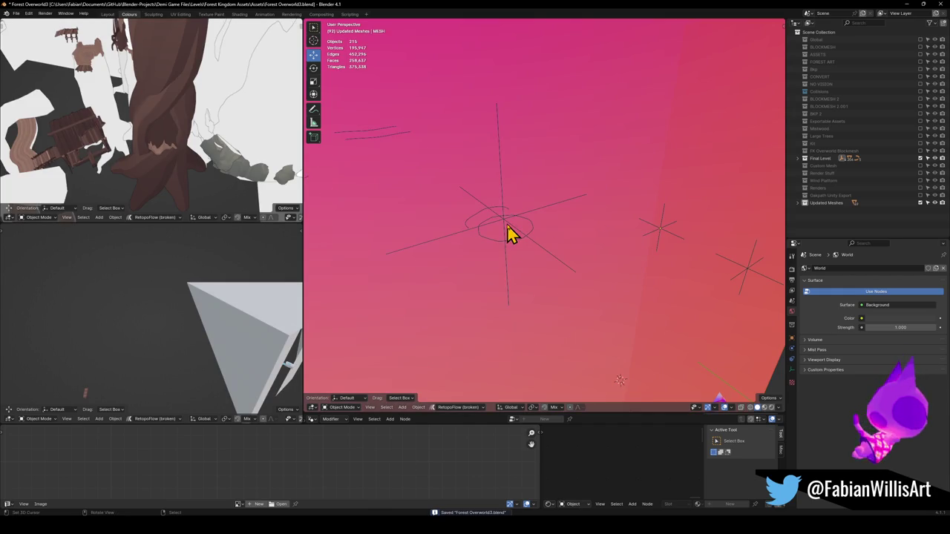
- Select the empty in the pink area, cancel moving it, and zoom around the area
left_click(509, 232)
key("g")
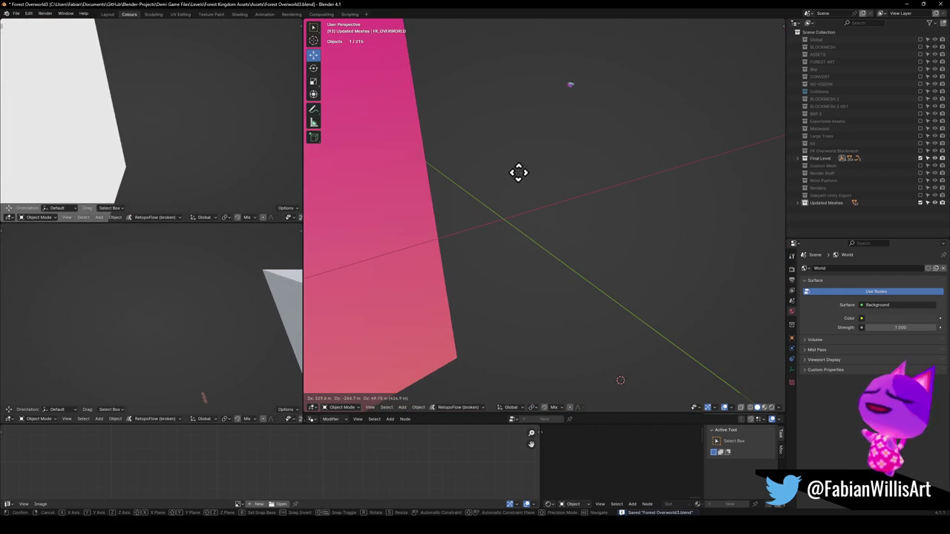
right_click(519, 172)
scroll(589, 155, "down", 4)
scroll(611, 131, "down", 2)
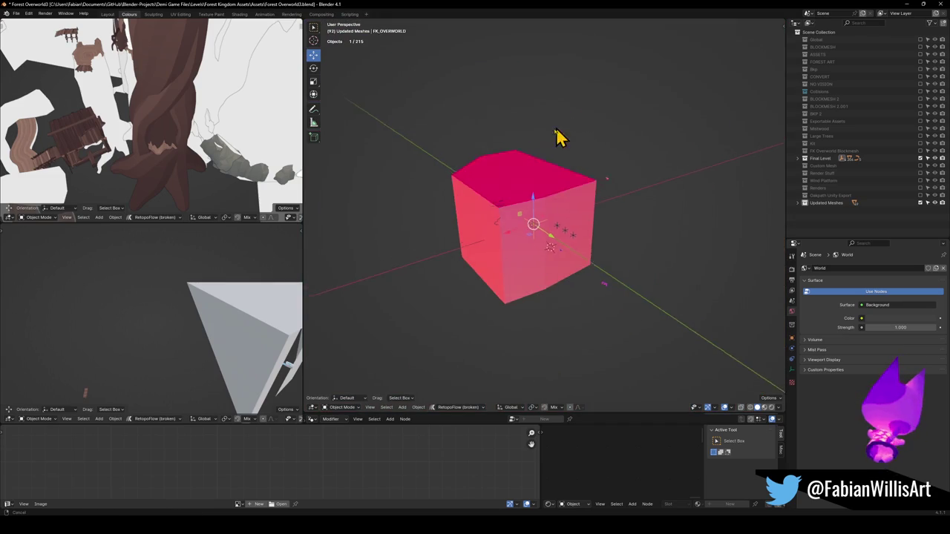
scroll(561, 136, "up", 2)
scroll(624, 190, "up", 1)
scroll(627, 191, "up", 2)
scroll(609, 178, "up", 3)
scroll(564, 207, "up", 2)
- Delete the stray platform object near the pink wall
left_click(536, 232)
mouse_move(533, 229)
middle_mouse_down()
mouse_move(556, 248)
mouse_move(569, 213)
mouse_move(533, 147)
middle_mouse_up()
scroll(556, 222, "up", 1)
scroll(568, 222, "up", 2)
key("Delete")
left_click(528, 128)
key("Delete")
- Fly to the purple panels and delete IvyLeaf.001 and the remaining leaf panels
key("shift+grave")
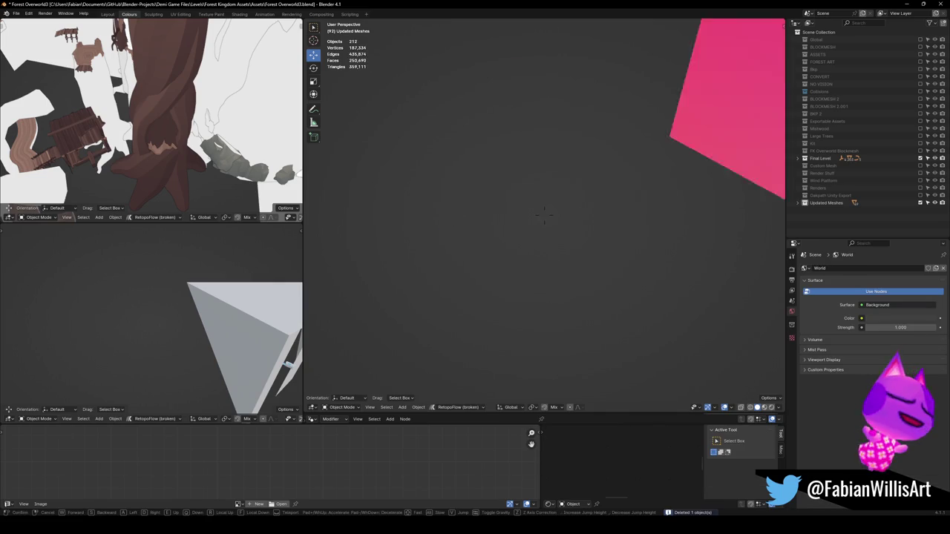
key("s")
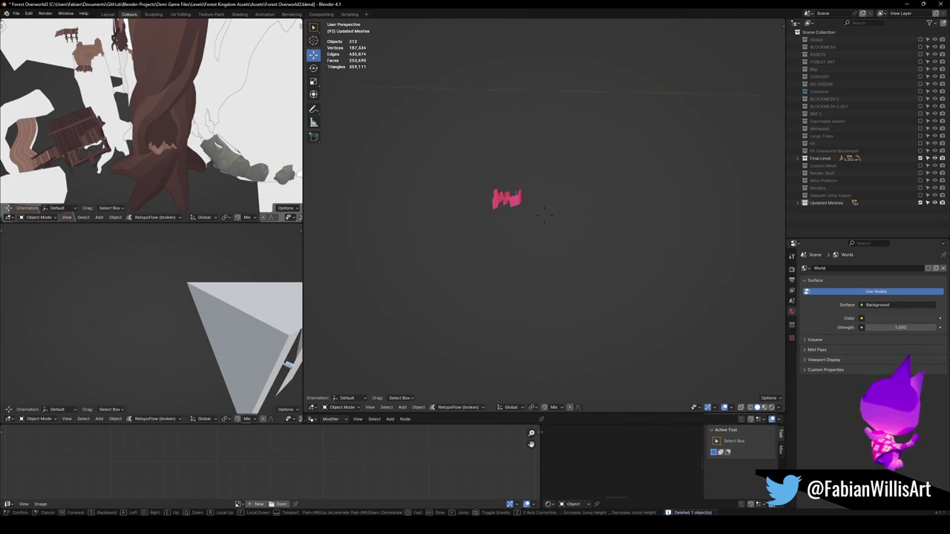
key("w")
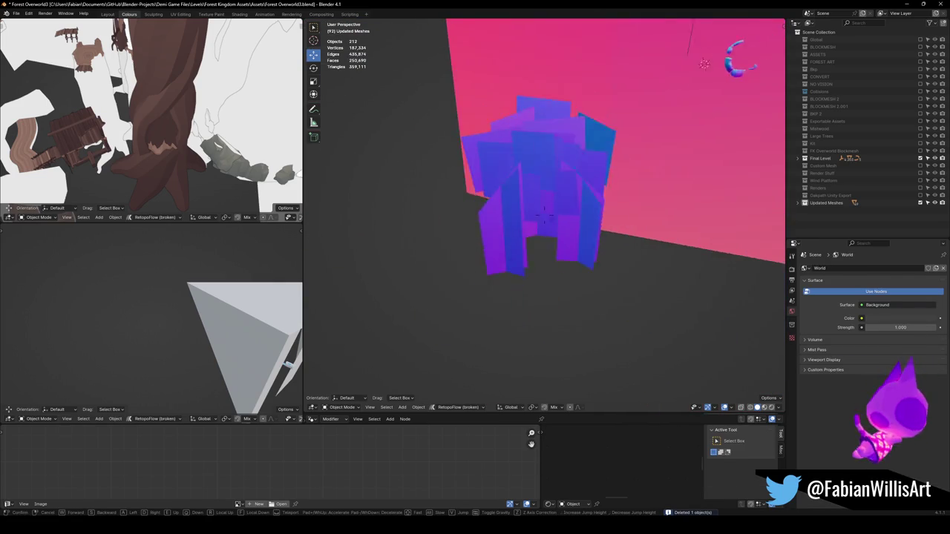
left_click(544, 215)
left_click(460, 216)
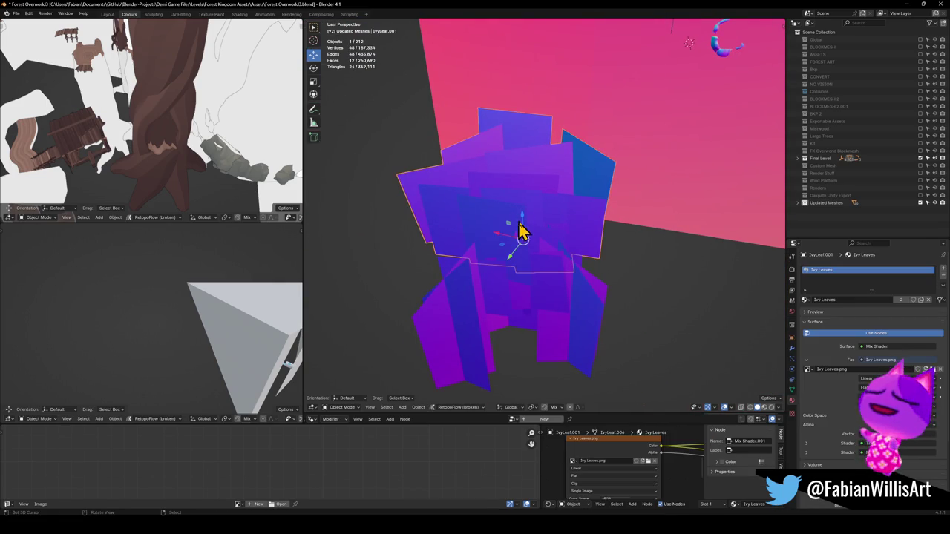
key("Delete")
left_click(531, 314)
key("Delete")
key("shift+grave")
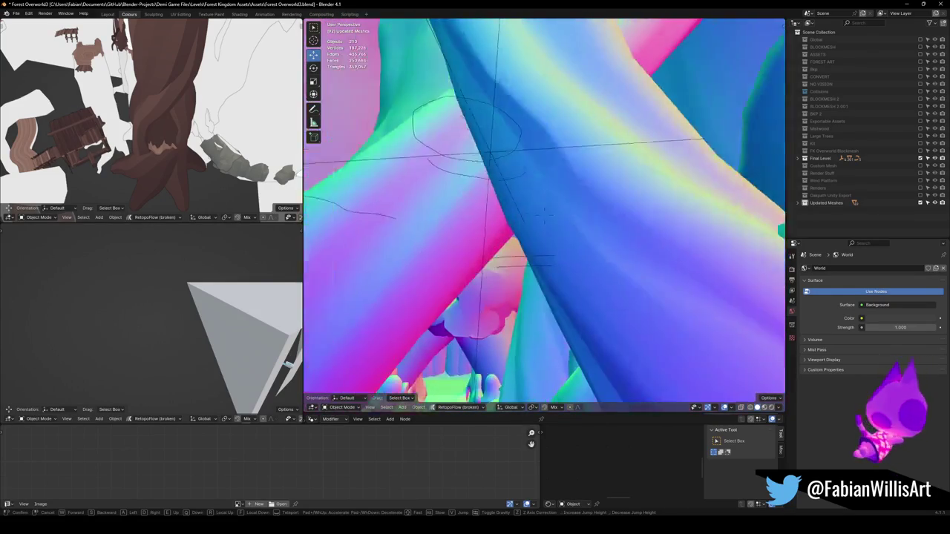
- Place the 3D cursor, save, and attempt an FBX export of the level from the side panel
left_click(544, 215)
right_click(512, 158, "shift")
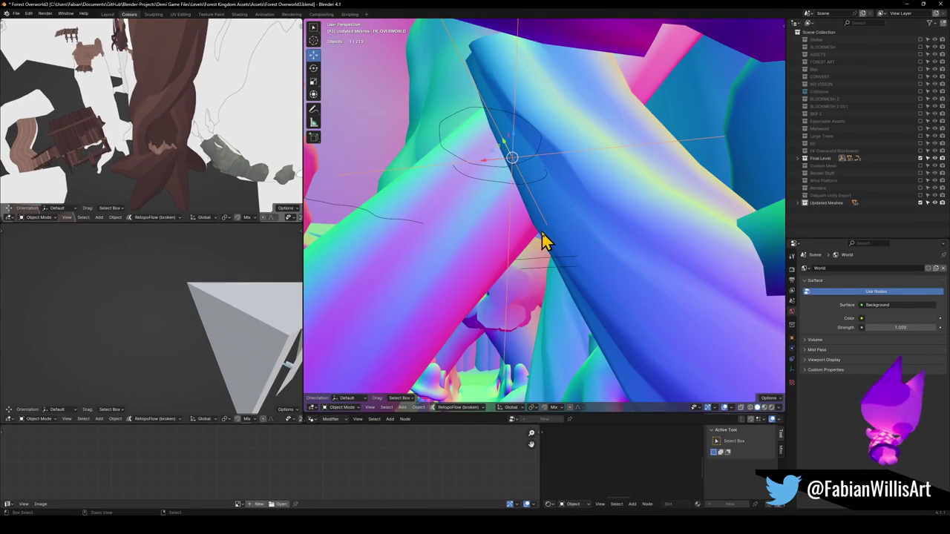
key("ctrl+s")
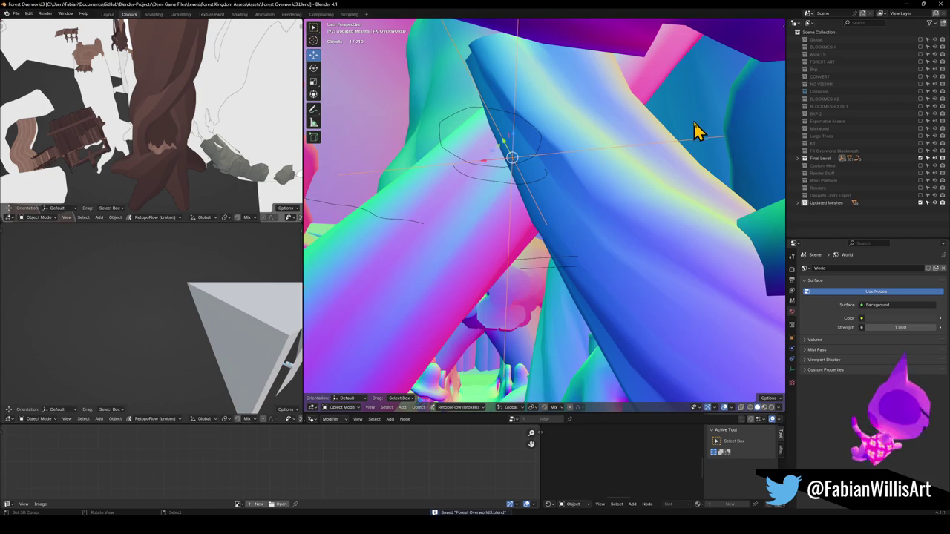
key("n")
left_click(783, 44)
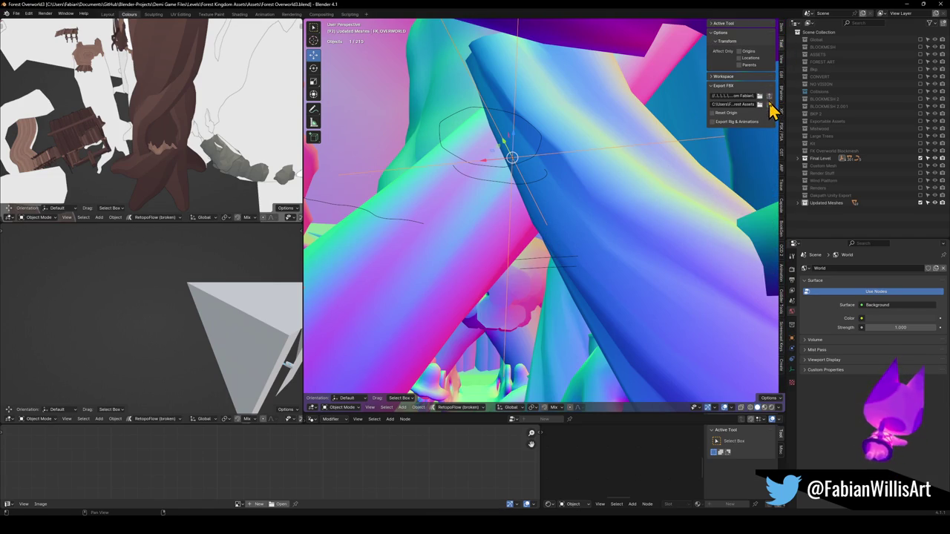
left_click(769, 97)
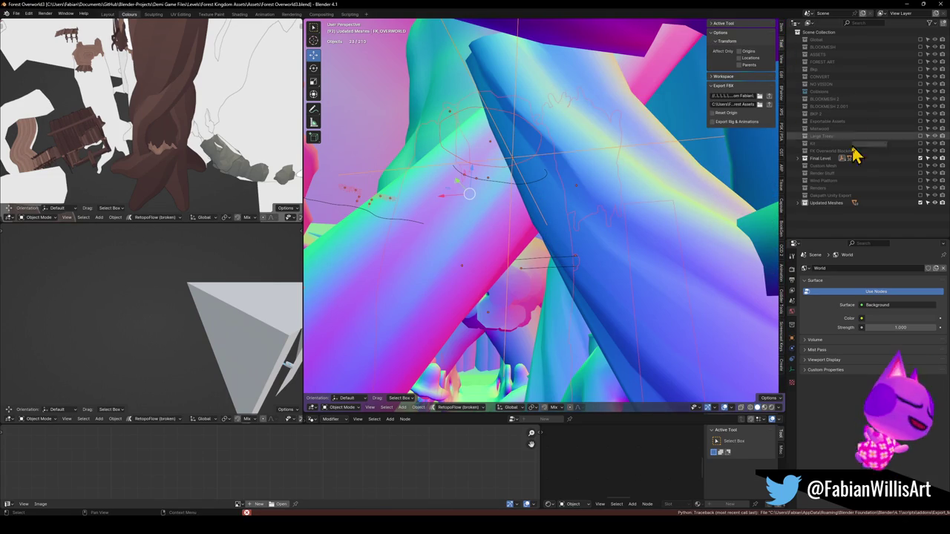
- Hide all children of the curve object, then frame the view on the remaining empty
left_click(517, 170)
left_click(513, 170)
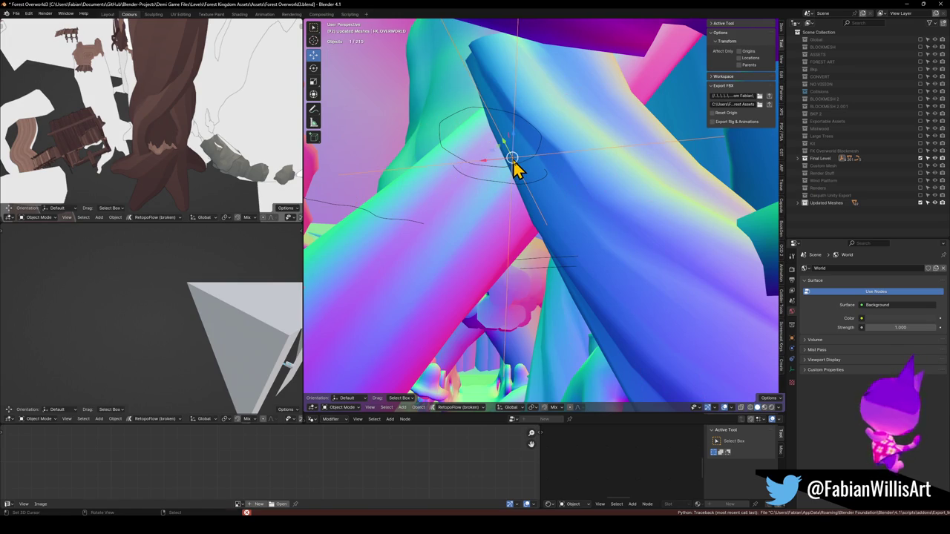
key("q")
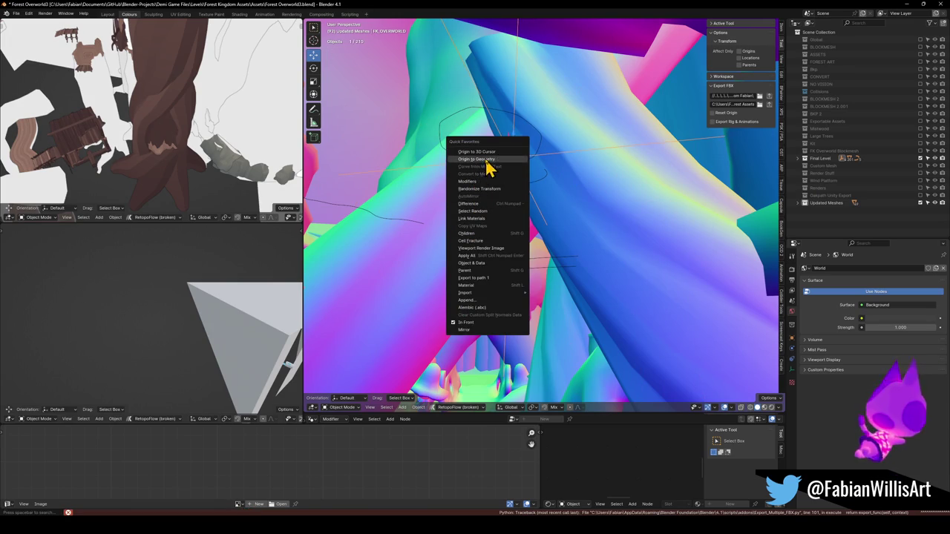
left_click(472, 233)
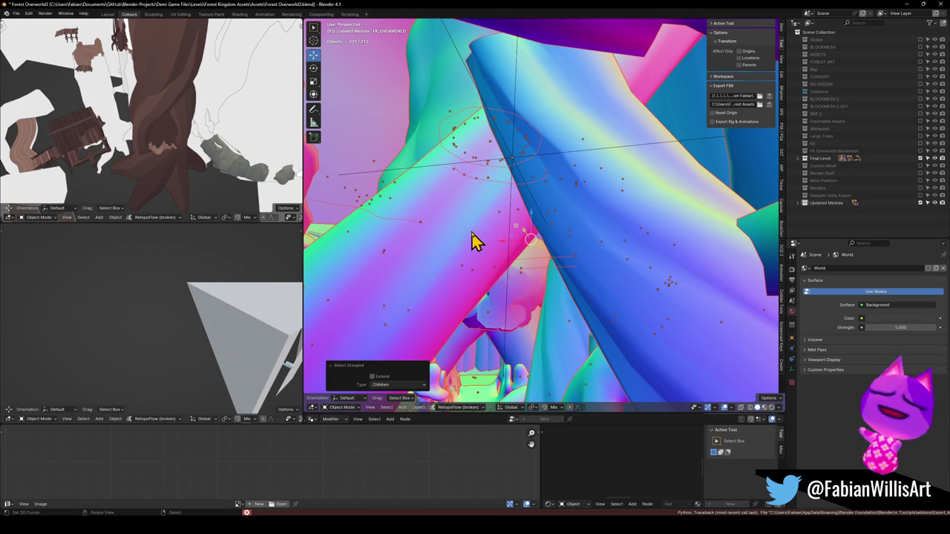
key("h")
left_click(515, 163)
middle_click_drag(519, 170, 546, 205)
key("KP_Decimal")
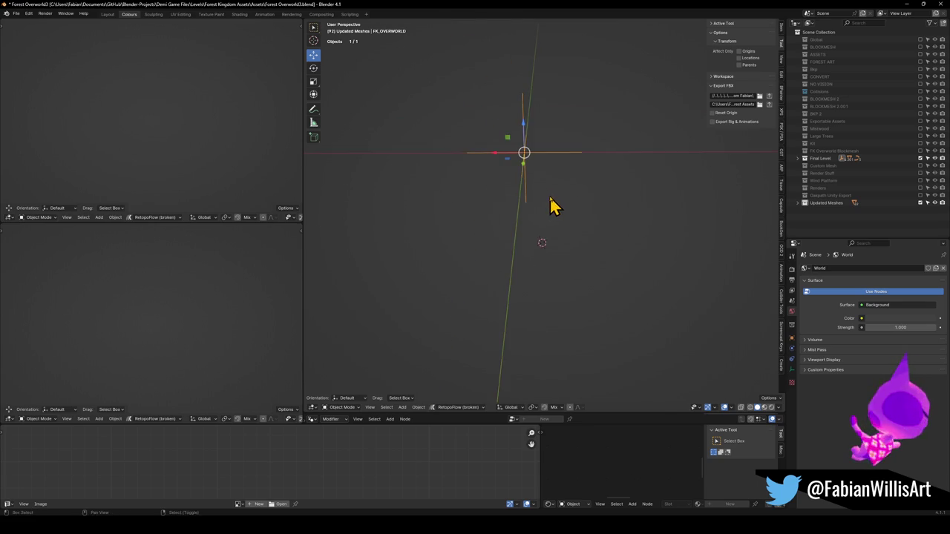
- Include the Global, BLOCKMESH and remaining collections back in the scene
left_click(921, 40)
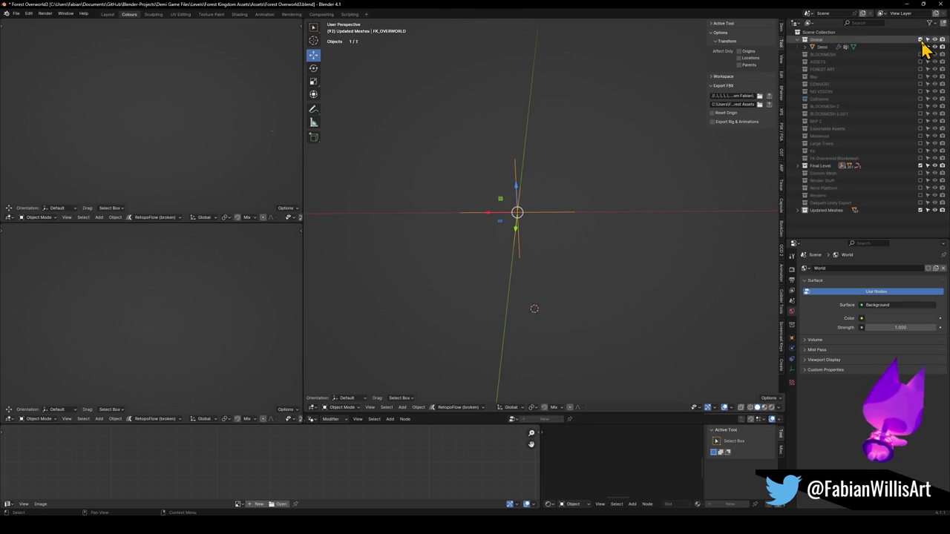
left_click(921, 54)
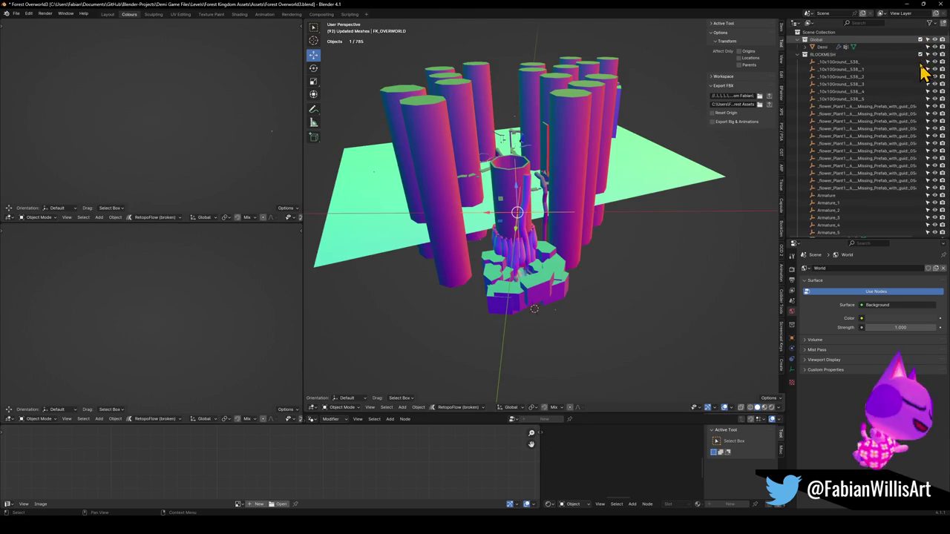
left_click(798, 54)
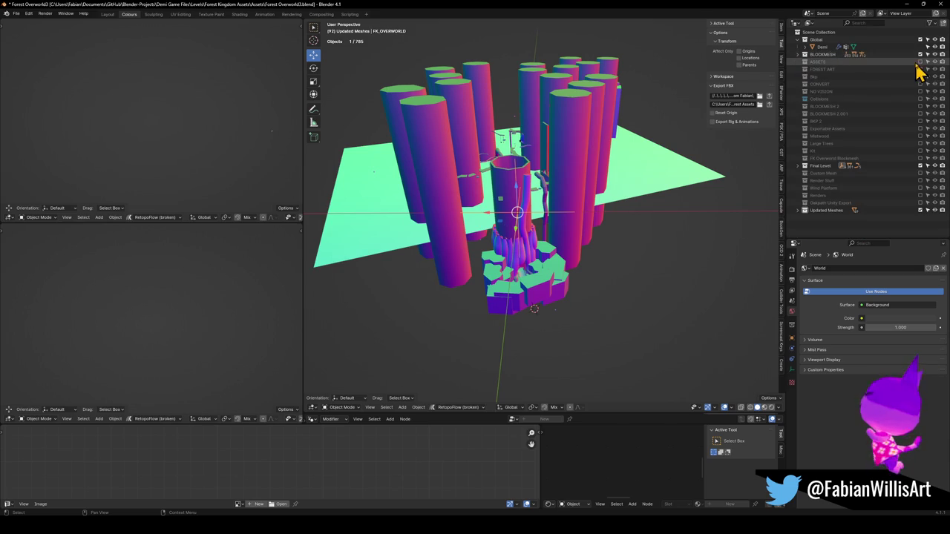
left_click_drag(921, 68, 922, 131)
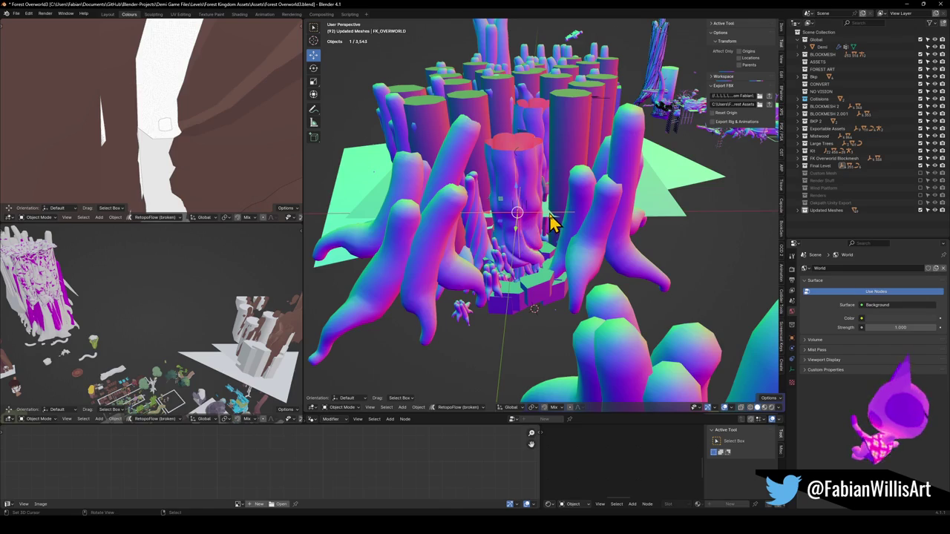
left_click(555, 221)
key("g")
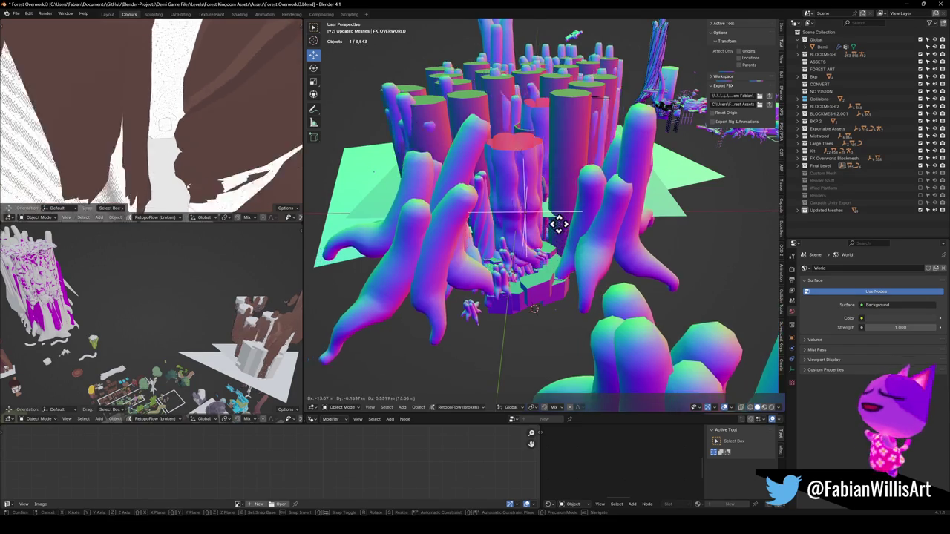
right_click(544, 241)
middle_click_drag(569, 221, 547, 255)
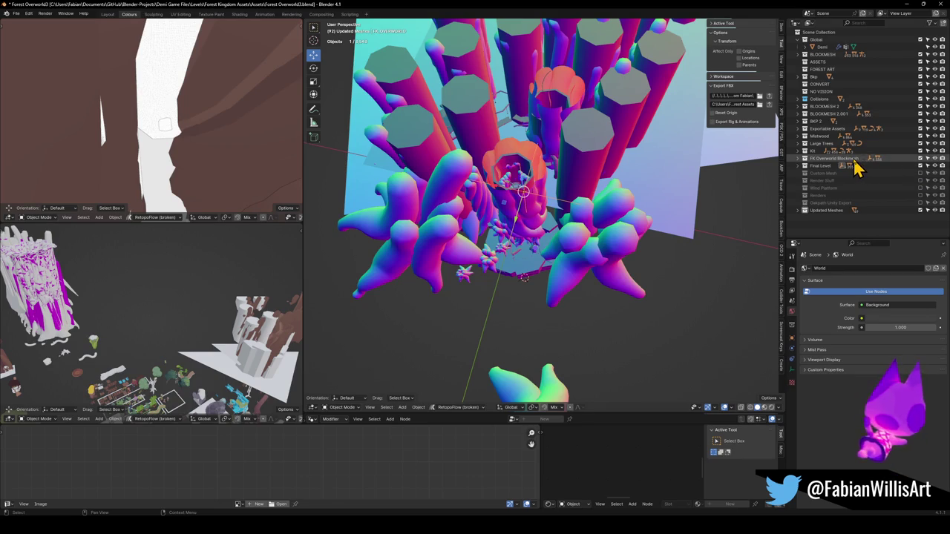
- Exclude all collections except Large Trees, Final Level and Updated Meshes, then unhide everything
left_click(921, 159)
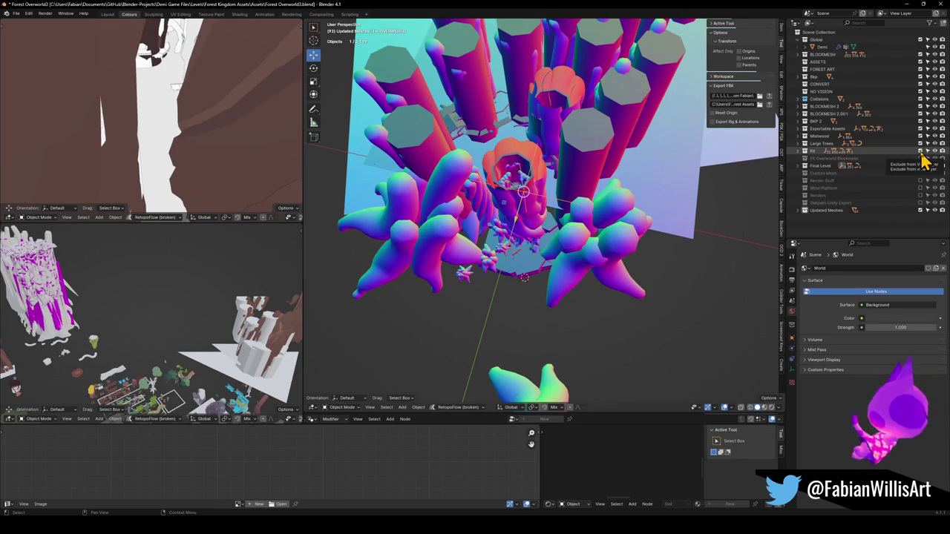
left_click_drag(921, 154, 921, 146)
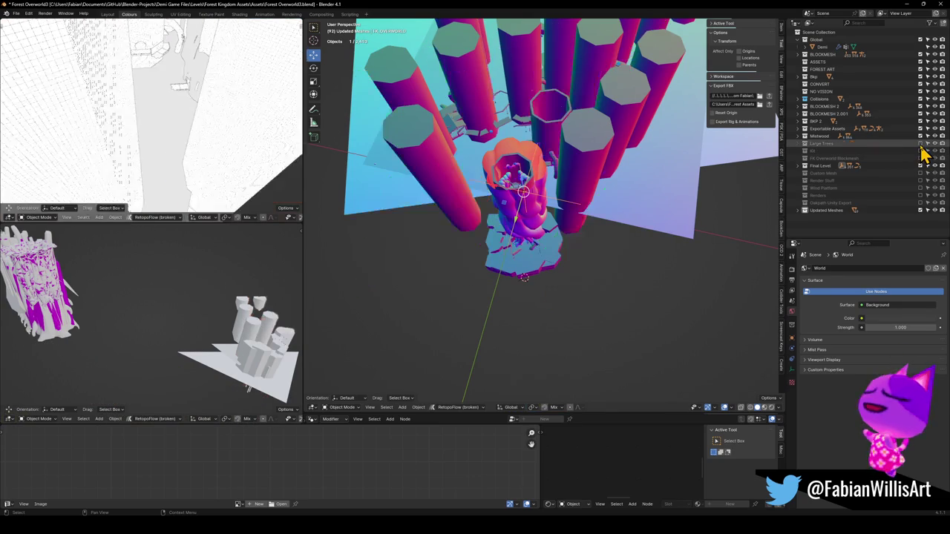
left_click(921, 144)
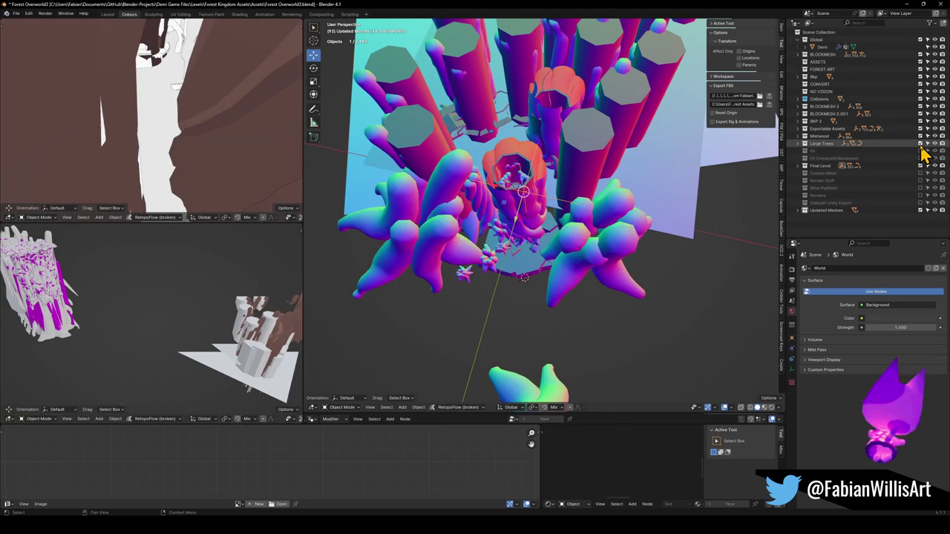
left_click_drag(921, 137, 920, 39)
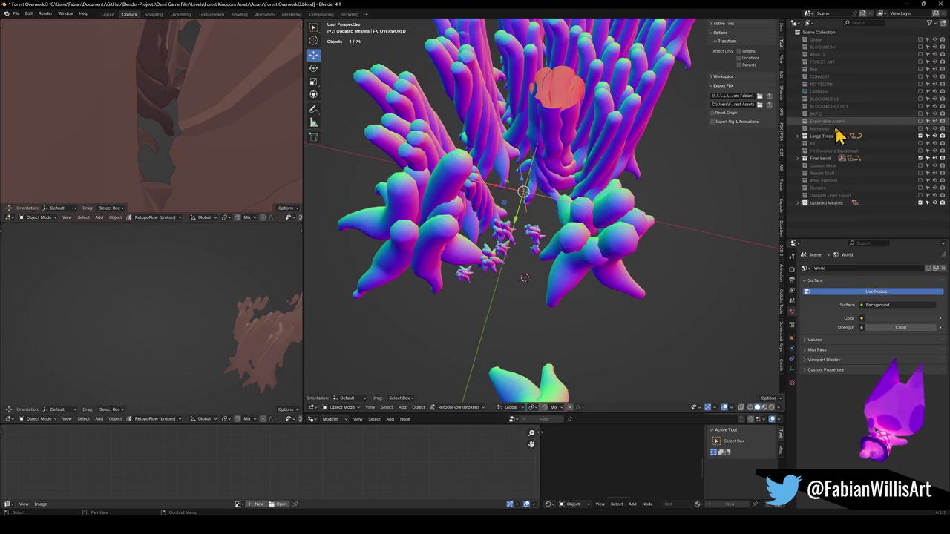
key("alt+h")
- Run the FBX export, then view the level's leftover objects in isolation
left_click(525, 195)
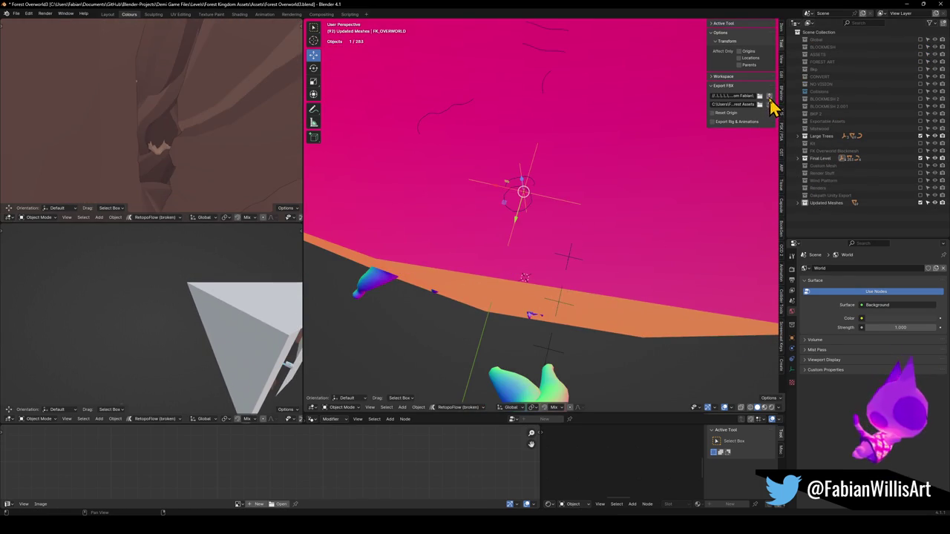
left_click(770, 96)
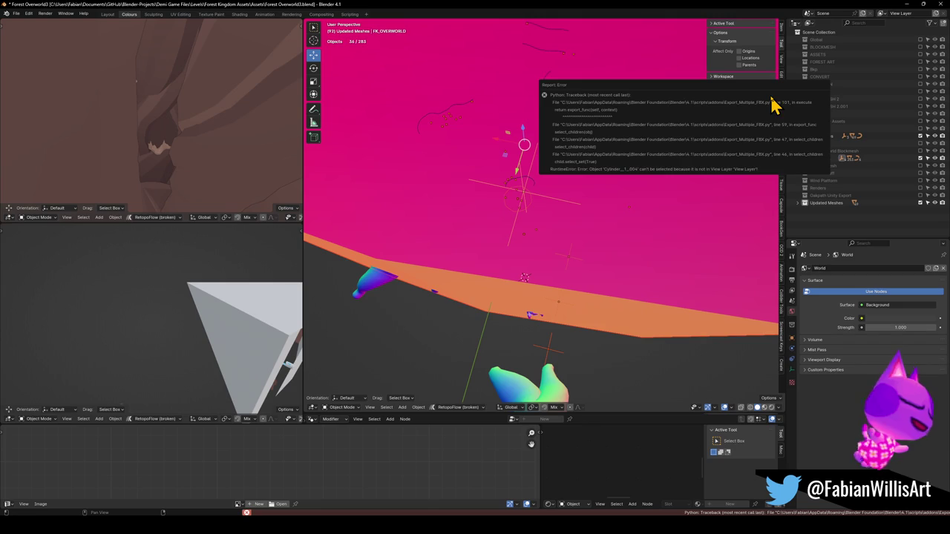
left_click(543, 206)
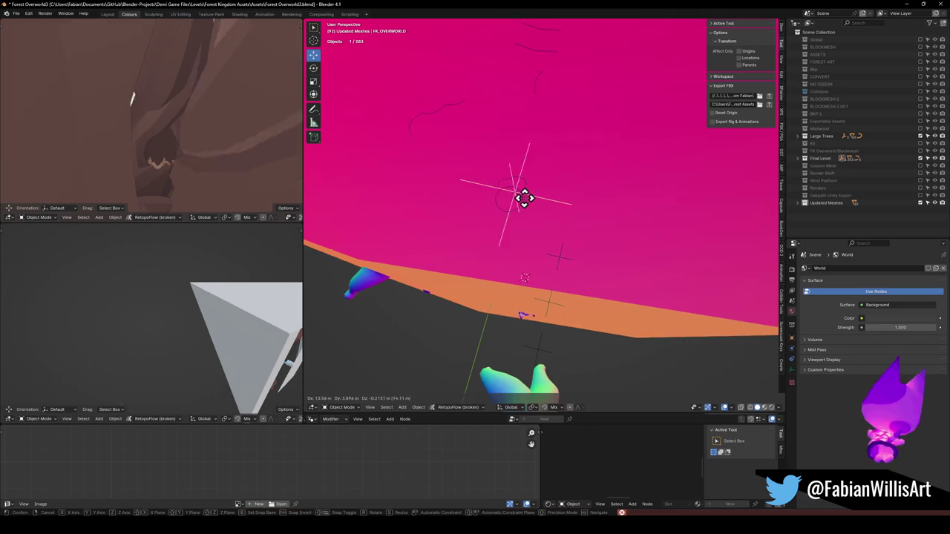
key("q")
left_click(503, 195)
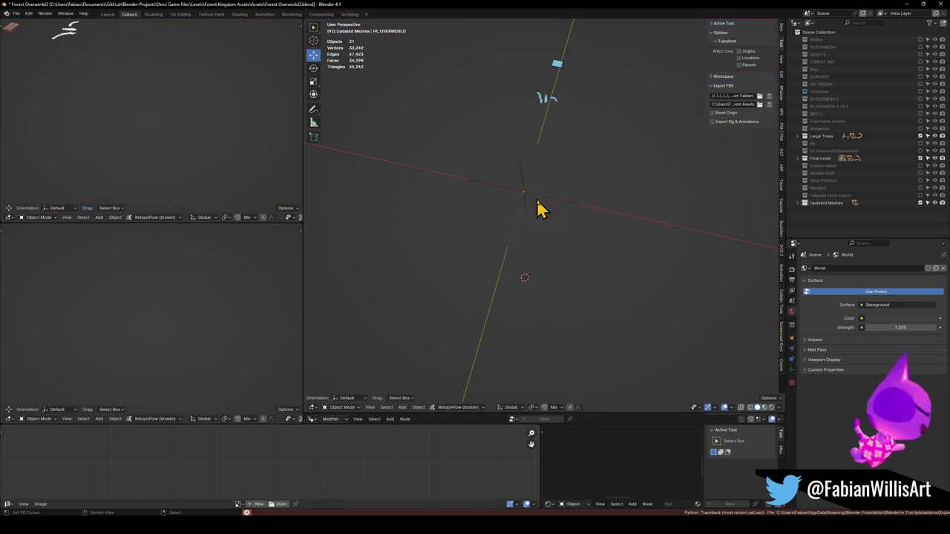
- Move the moss patches into the Kit collection
mouse_move(542, 114)
middle_mouse_down()
mouse_move(575, 186)
mouse_move(537, 240)
middle_mouse_up()
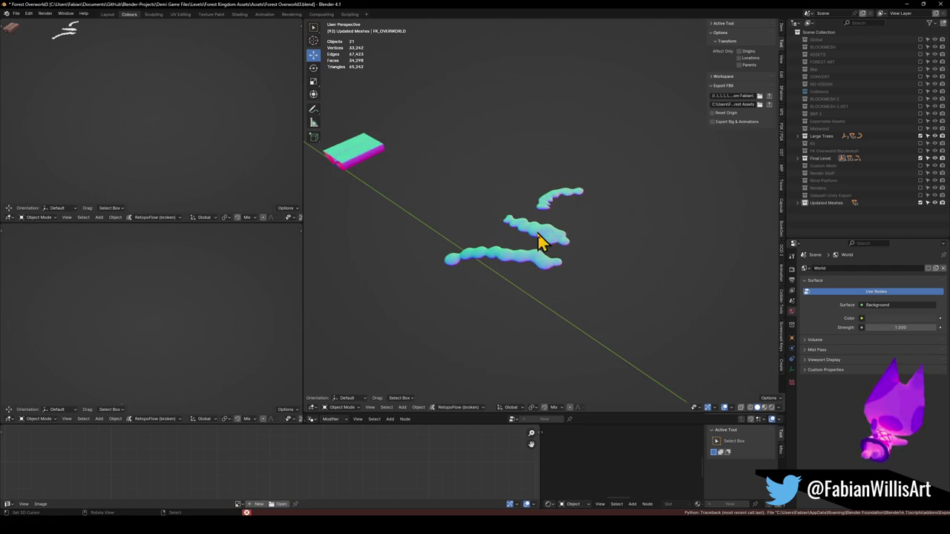
left_click(538, 243)
left_click(562, 200, "shift")
key("m")
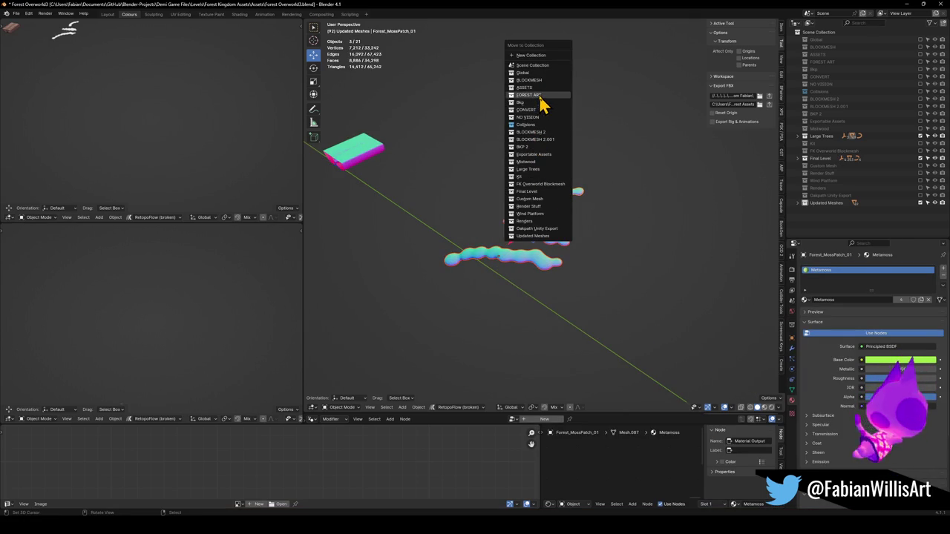
left_click(525, 178)
- Delete the stray wooden cube, save, and re-include the FK Overworld Blockmesh collection
left_click(362, 161)
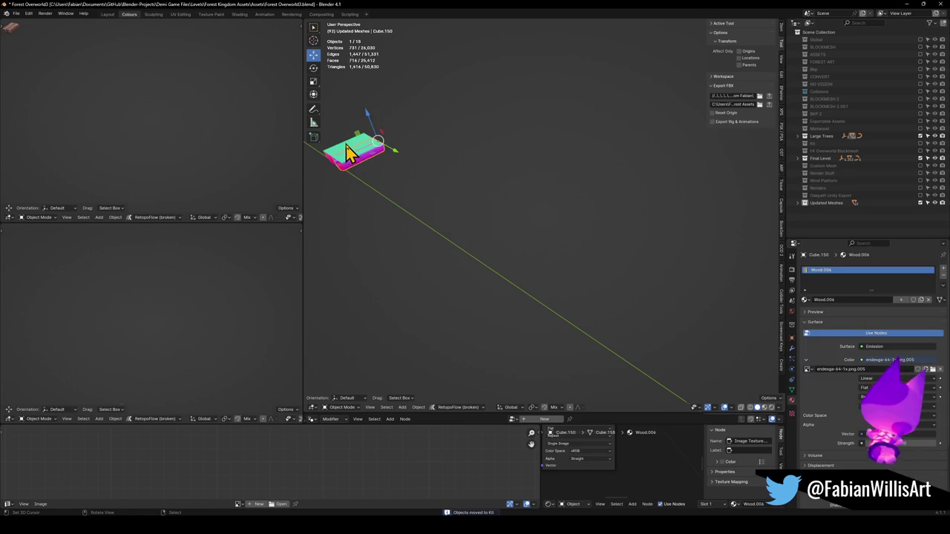
key("Delete")
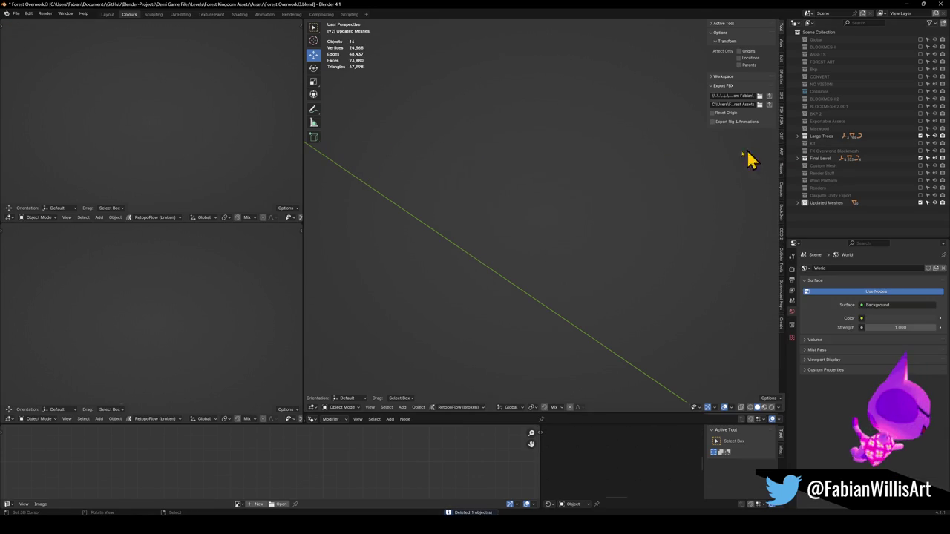
key("ctrl+s")
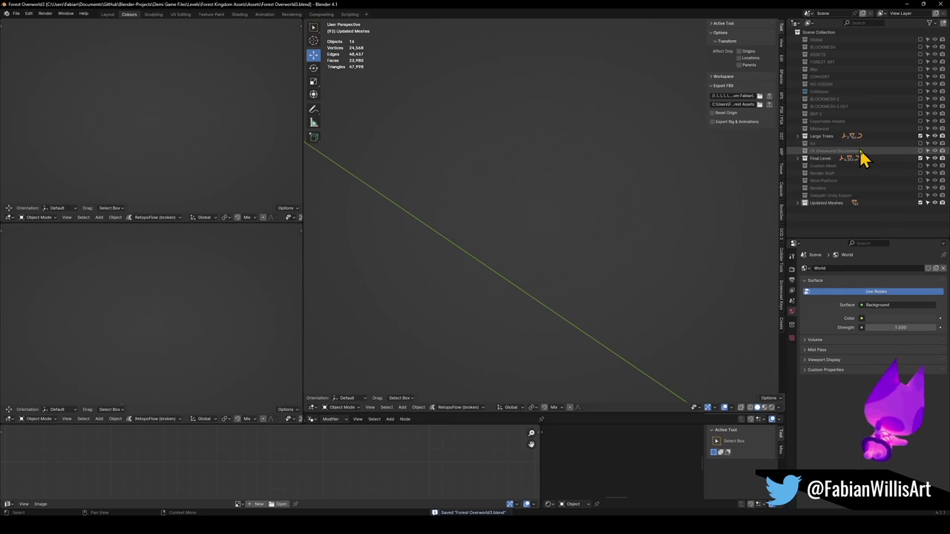
left_click(921, 151)
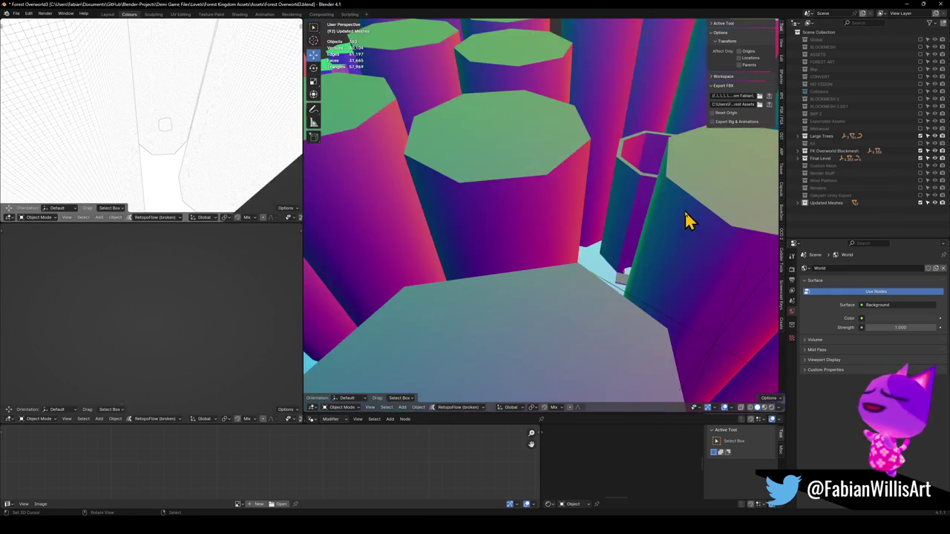
- Inspect the FK_OVERWORLD piece and the ring, trying and cancelling a move on each
scroll(683, 222, "down", 3)
middle_click_drag(683, 223, 593, 265, "shift")
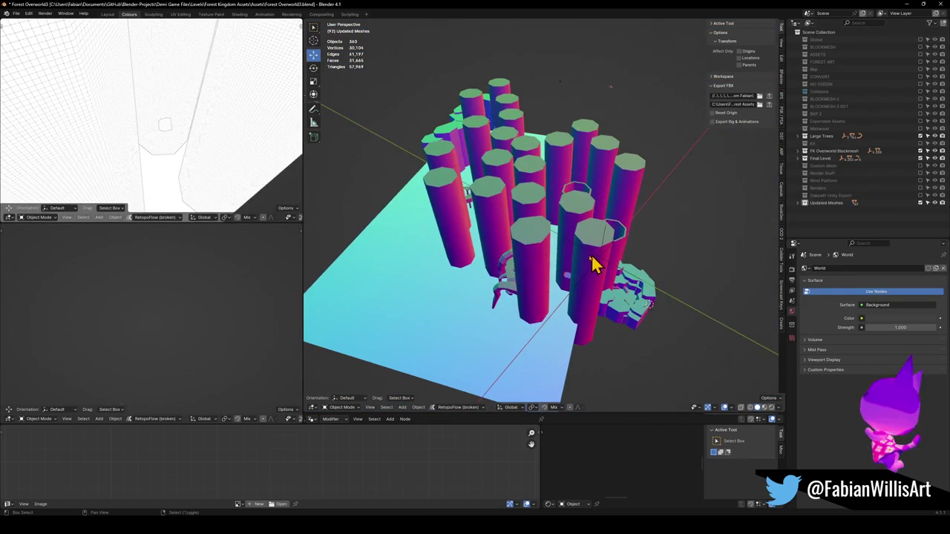
left_click(475, 248)
key("g")
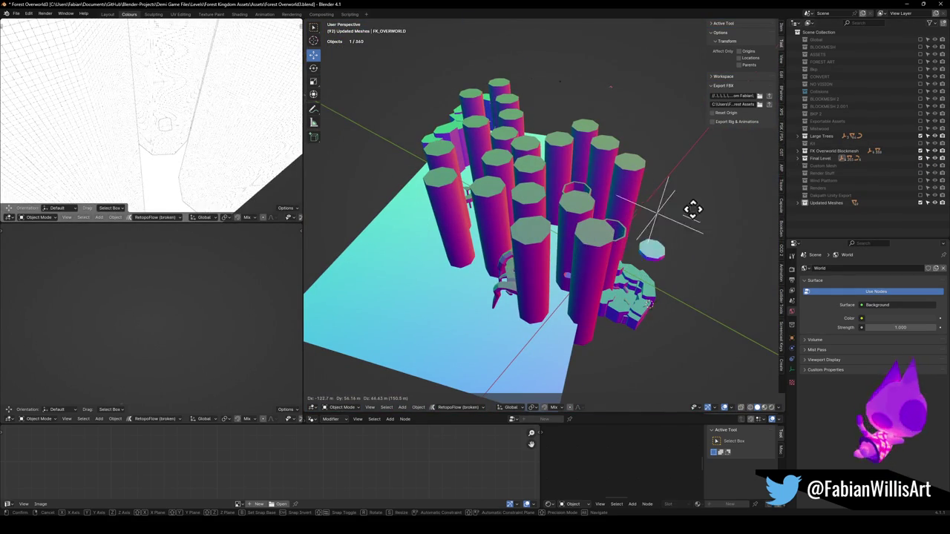
right_click(704, 191)
scroll(587, 304, "down", 2)
mouse_move(626, 229)
middle_mouse_down()
mouse_move(577, 250)
mouse_move(610, 246)
mouse_move(579, 263)
mouse_move(556, 214)
mouse_move(515, 218)
middle_mouse_up()
scroll(577, 250, "up", 5)
scroll(573, 220, "up", 4)
key("g")
right_click(689, 196)
- Move the octagonal cylinder Cylinder_1_005 into the Final Level collection
scroll(573, 217, "up", 2)
left_click(516, 226)
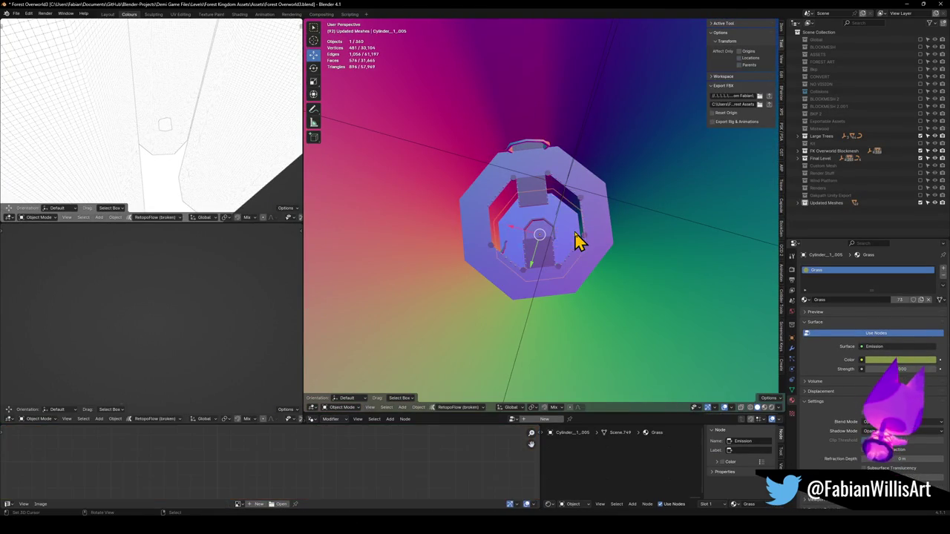
key("m")
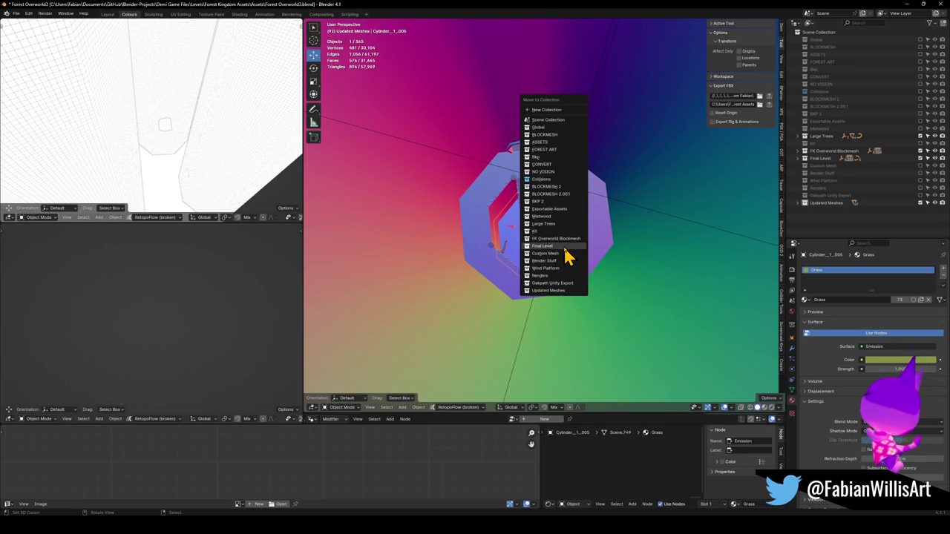
left_click(564, 249)
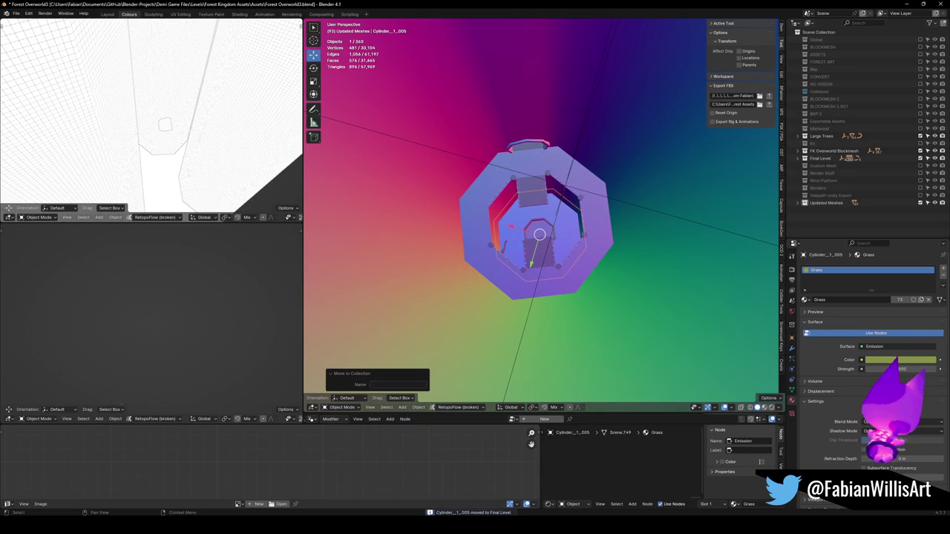
left_click(568, 197)
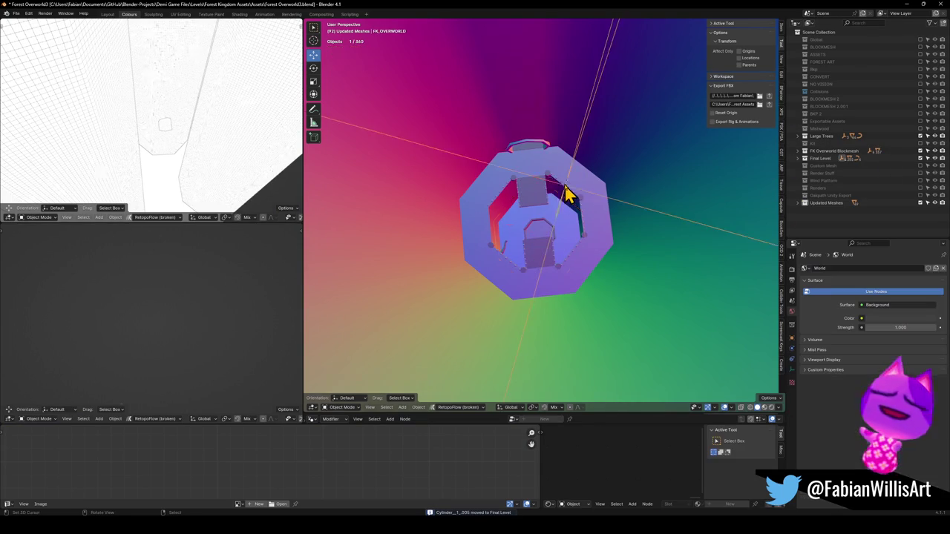
- Leave local view and check the small selected object near the central cylinder
key("KP_Divide")
scroll(573, 215, "down", 4)
scroll(573, 216, "down", 3)
scroll(573, 215, "down", 1)
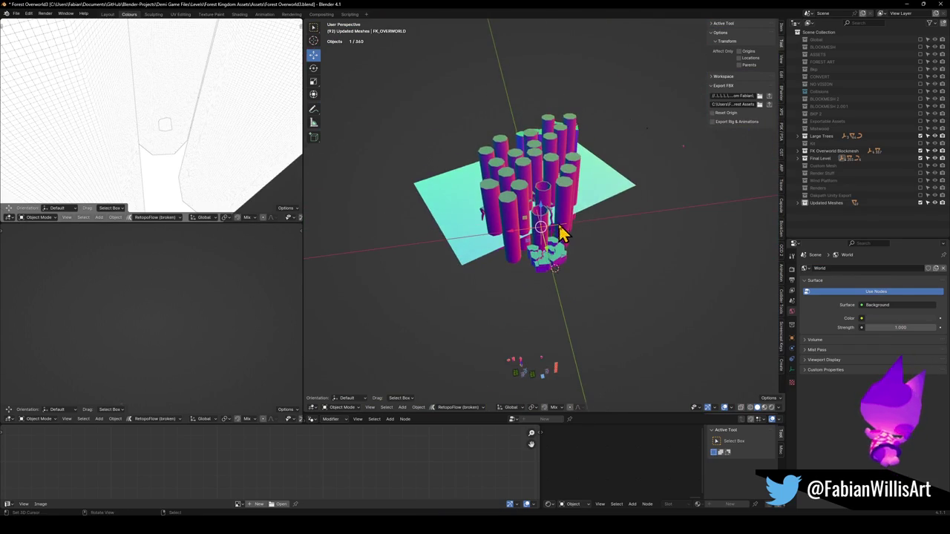
key("g")
right_click(671, 219)
scroll(637, 227, "up", 2)
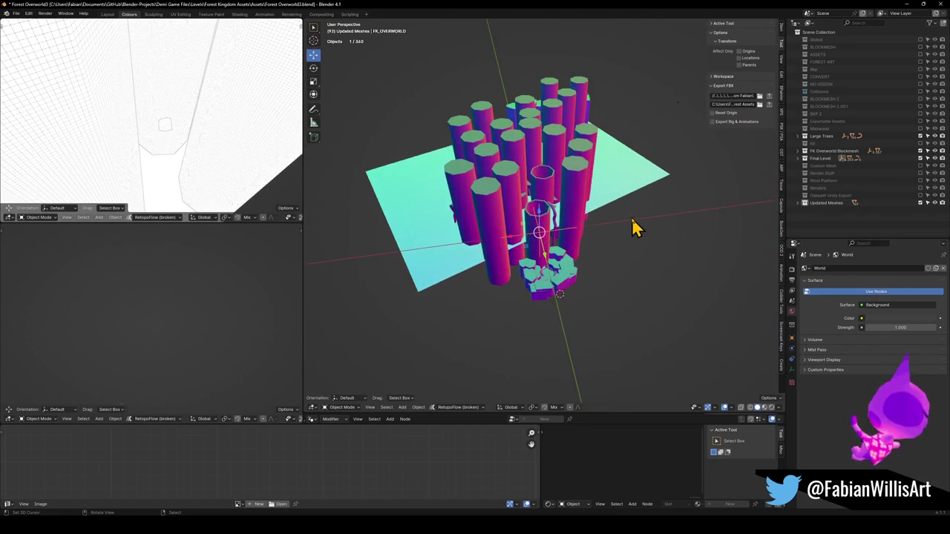
scroll(636, 227, "up", 1)
middle_click_drag(633, 227, 616, 254)
scroll(604, 265, "up", 4)
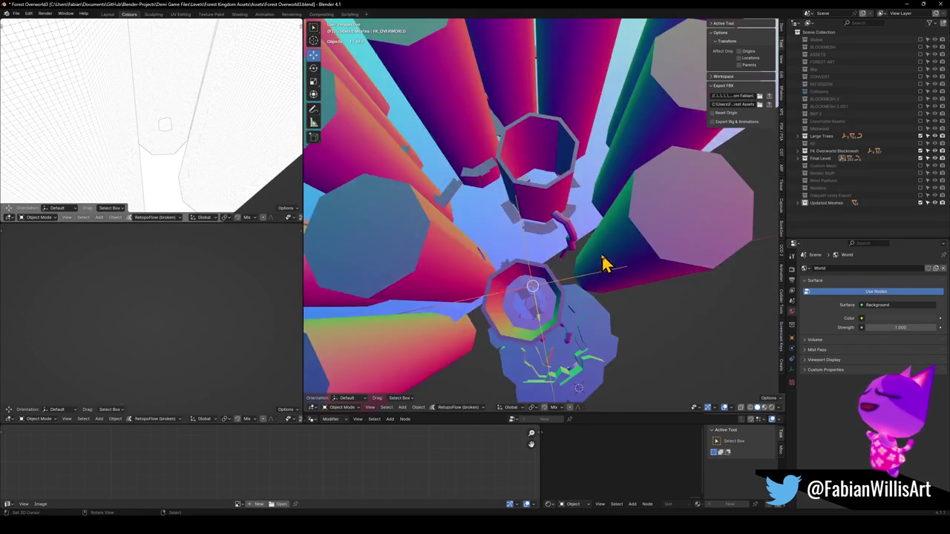
scroll(570, 274, "up", 2)
- Select the FK_OVERWORLD children via Select Grouped Children, then pick only the central cylinder
key("q")
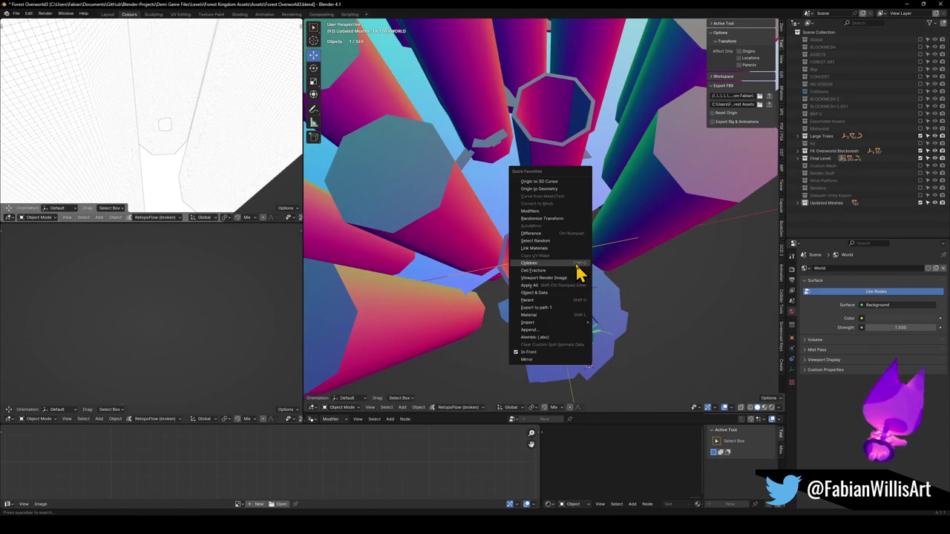
left_click(577, 265)
scroll(598, 248, "down", 4)
scroll(594, 241, "down", 2)
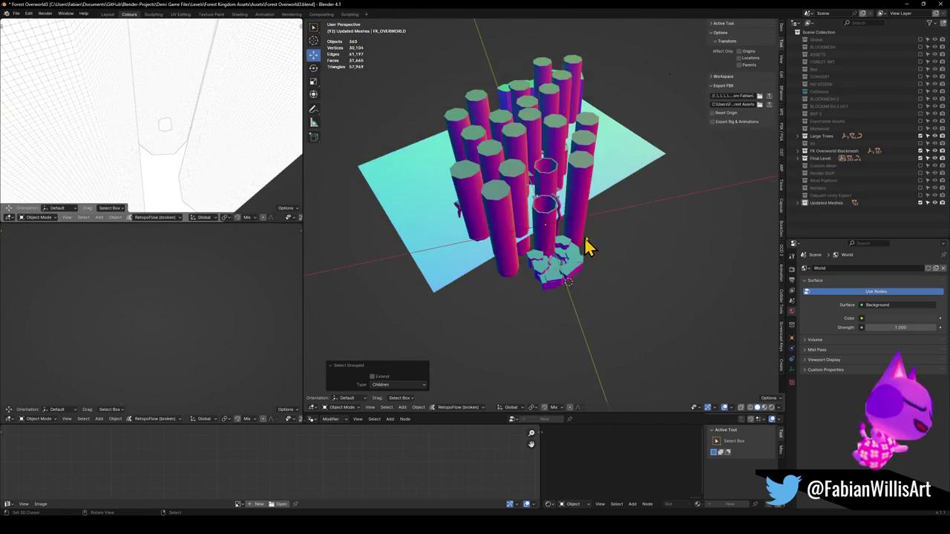
scroll(586, 226, "up", 3)
left_click(579, 236)
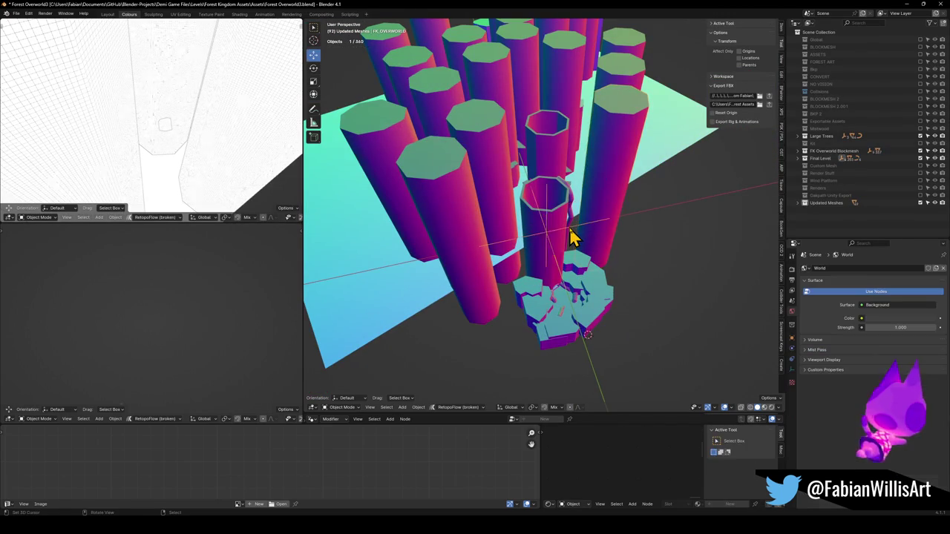
key("g")
right_click(582, 236)
- Select the hollow octagonal cylinder, orbit around it, then exclude FK Overworld Blockmesh
mouse_move(547, 254)
middle_mouse_down()
mouse_move(562, 265)
mouse_move(576, 190)
mouse_move(549, 204)
middle_mouse_up()
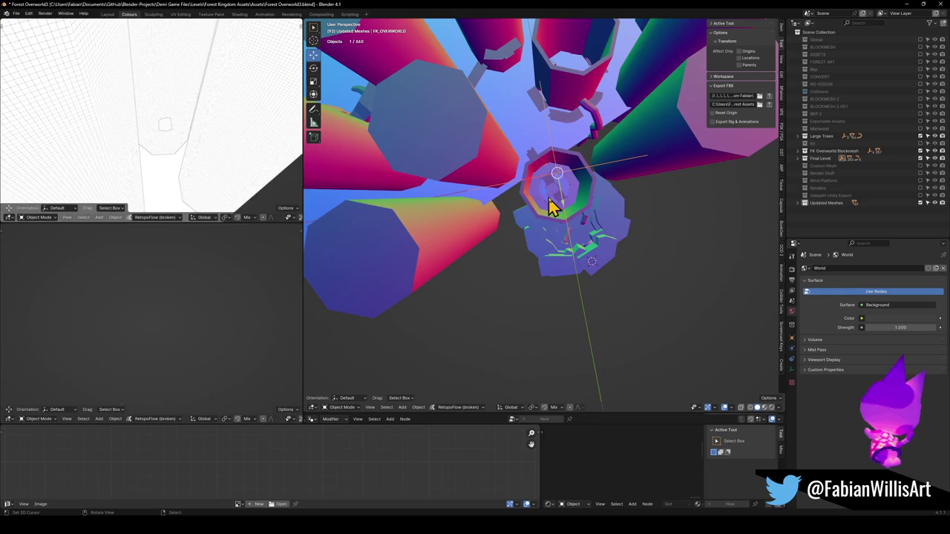
right_click(550, 208)
scroll(562, 201, "up", 3)
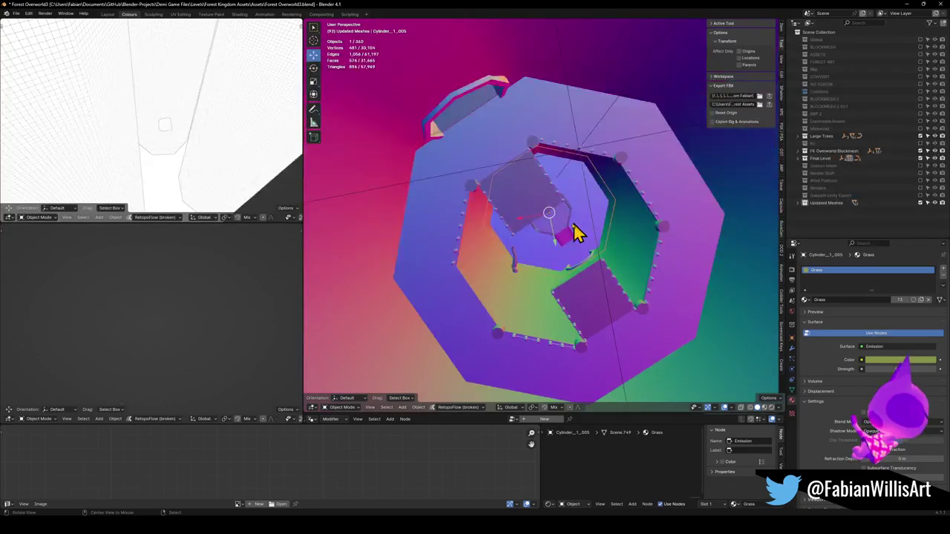
scroll(575, 232, "up", 3)
scroll(564, 234, "down", 1)
mouse_move(560, 239)
middle_mouse_down()
mouse_move(562, 218)
mouse_move(535, 170)
middle_mouse_up()
scroll(586, 187, "up", 2)
mouse_move(583, 188)
middle_mouse_down()
mouse_move(585, 223)
mouse_move(526, 218)
mouse_move(503, 203)
mouse_move(564, 248)
mouse_move(594, 245)
middle_mouse_up()
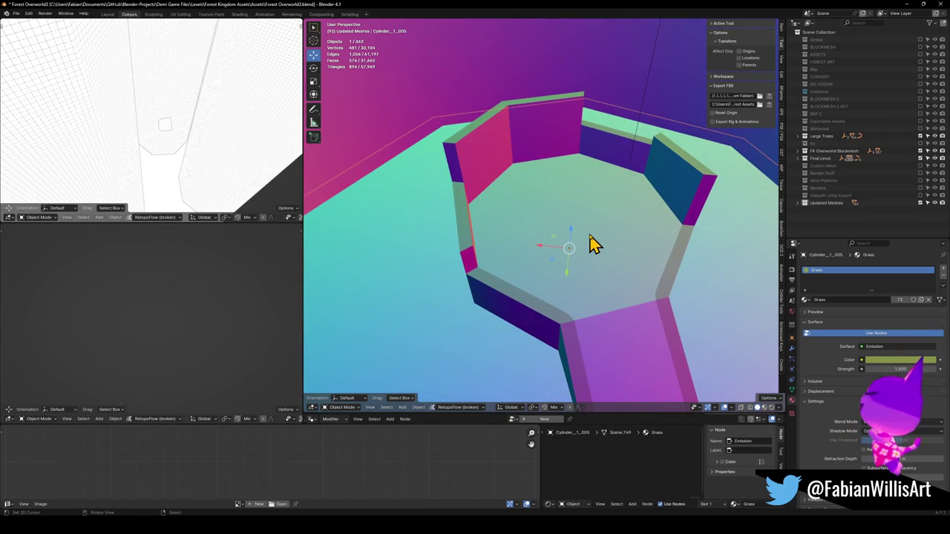
scroll(593, 245, "down", 3)
mouse_move(587, 210)
middle_mouse_down()
mouse_move(579, 200)
mouse_move(547, 276)
mouse_move(556, 189)
mouse_move(562, 245)
mouse_move(578, 226)
middle_mouse_up()
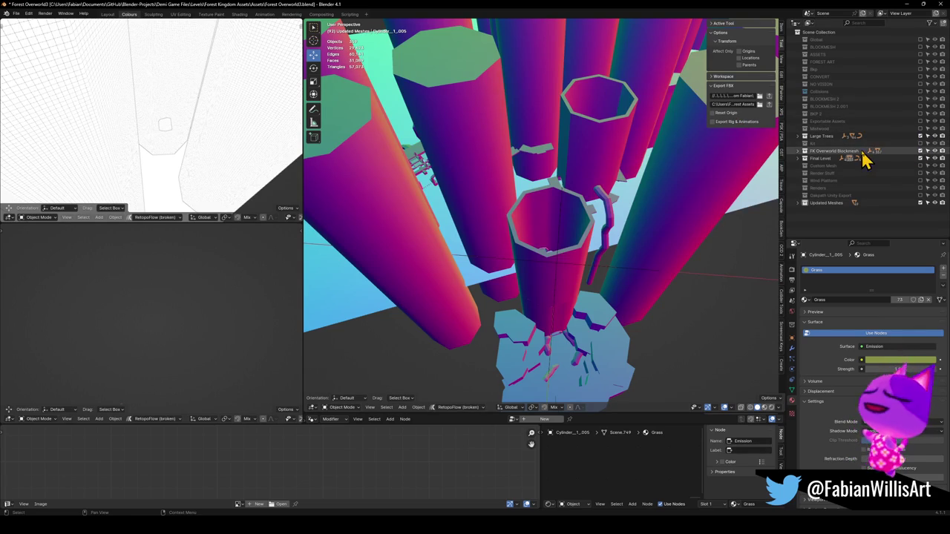
left_click(921, 151)
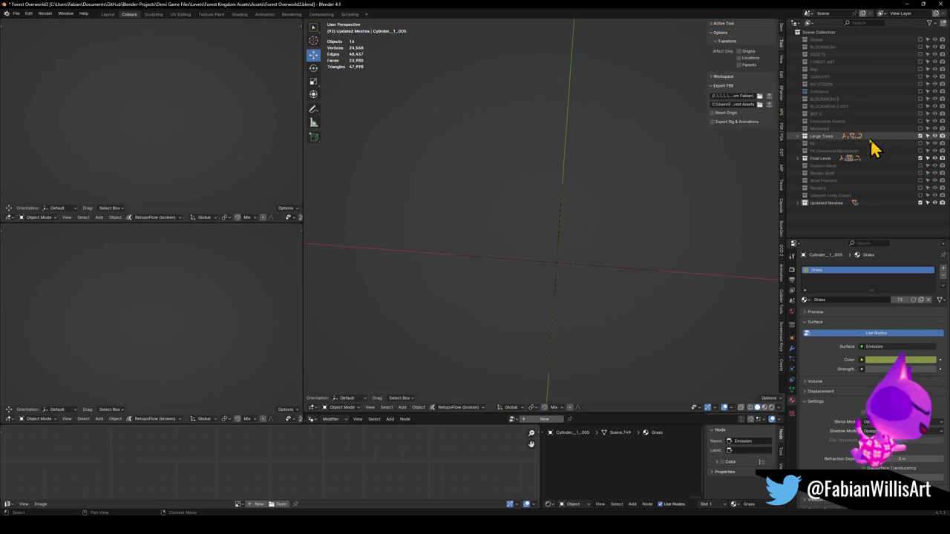
- Briefly include the Custom Mesh and Render Stuff collections to inspect them, then exclude both
left_click(921, 166)
left_click(608, 270)
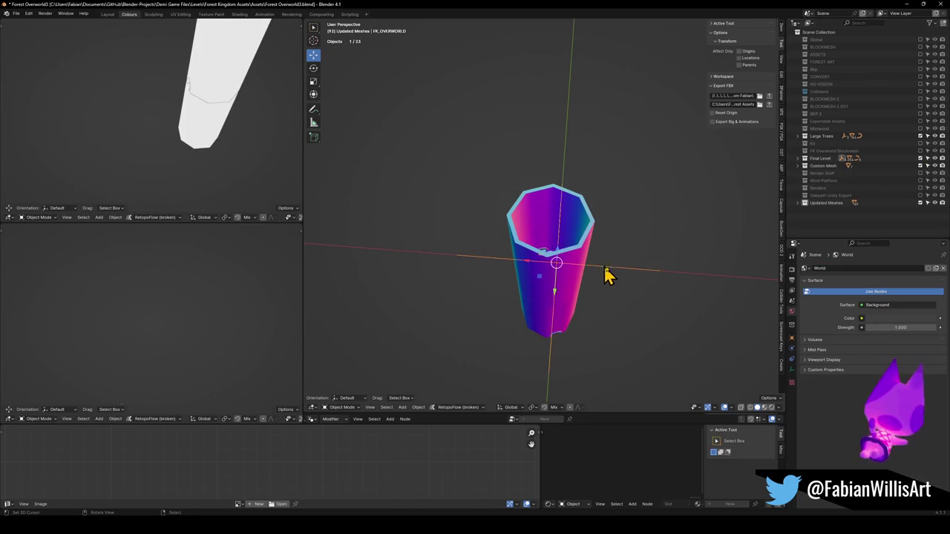
left_click(921, 165)
left_click(921, 173)
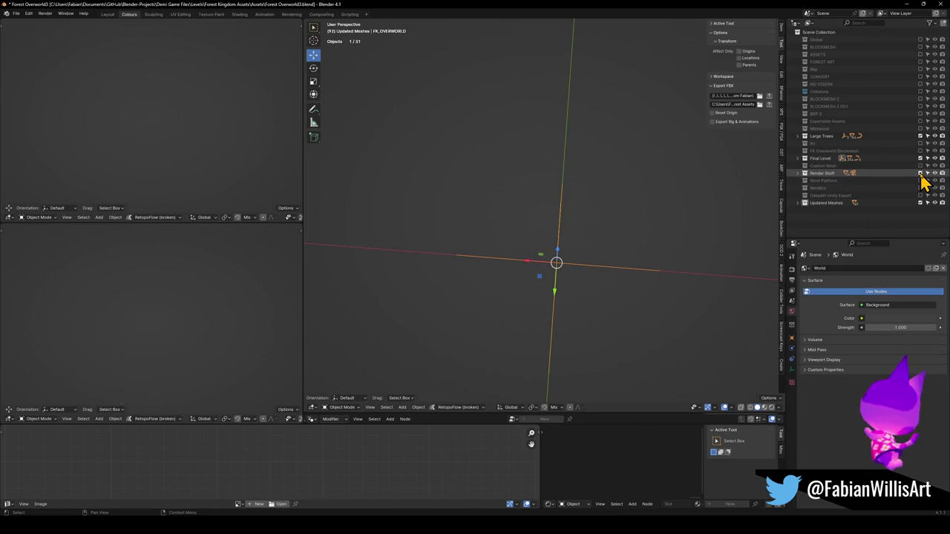
mouse_move(566, 275)
middle_mouse_down()
mouse_move(636, 244)
mouse_move(542, 185)
middle_mouse_up()
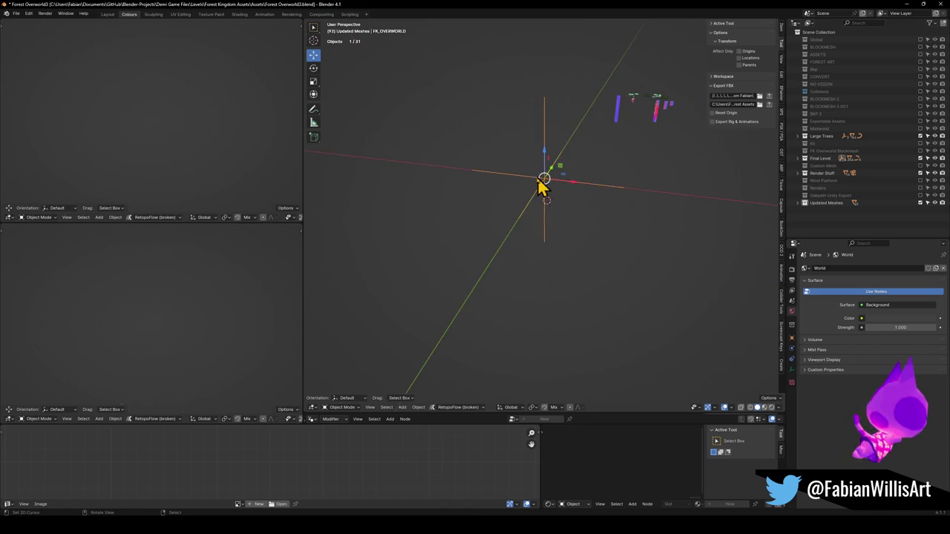
left_click(921, 173)
- Include the Wind Platform collection and toggle Large Trees off and back on
left_click(920, 180)
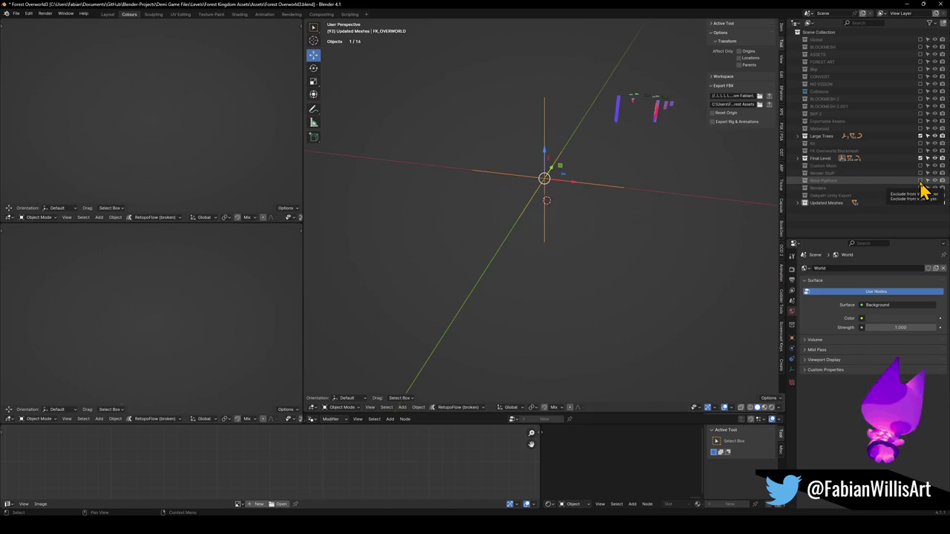
mouse_move(743, 200)
middle_mouse_down()
mouse_move(649, 197)
mouse_move(658, 195)
middle_mouse_up()
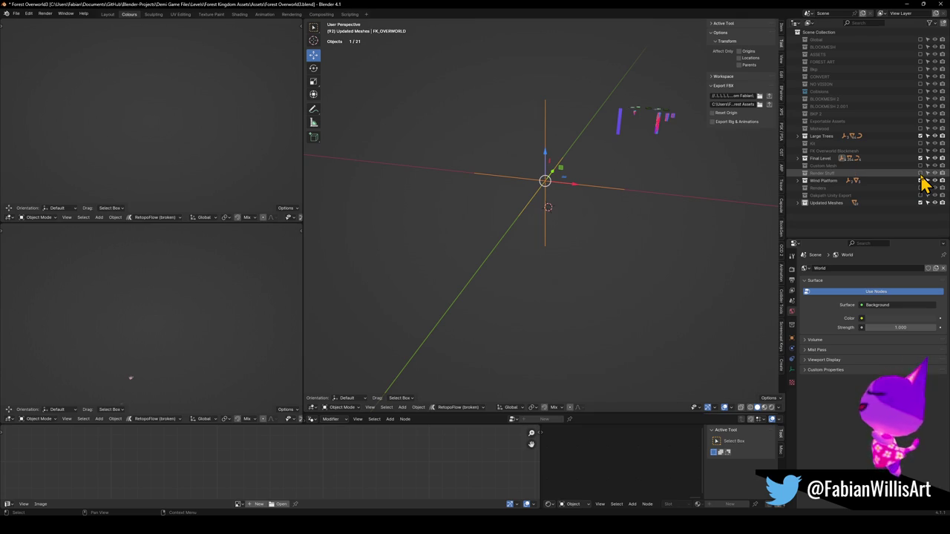
left_click(921, 137)
left_click(921, 137)
mouse_move(621, 176)
middle_mouse_down()
mouse_move(505, 201)
mouse_move(600, 212)
mouse_move(579, 222)
mouse_move(611, 233)
mouse_move(587, 245)
mouse_move(601, 250)
mouse_move(557, 245)
mouse_move(564, 218)
mouse_move(563, 236)
middle_mouse_up()
- Select all 74 children of the FK_OVERWORLD empty through Quick Favorites
left_click(583, 219)
left_click(586, 244)
key("q")
left_click(563, 231)
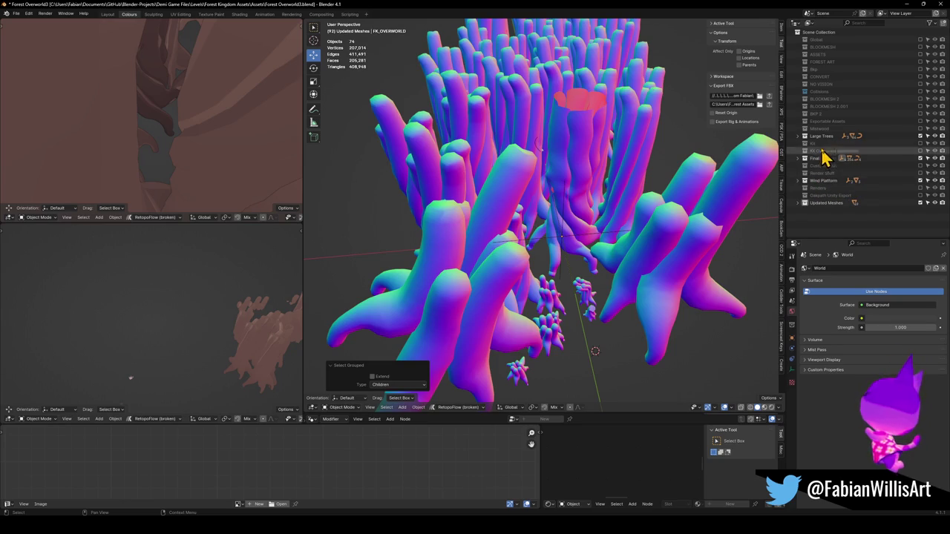
- Exclude Large Trees, briefly reveal hidden objects and undo, then exclude Wind Platform
left_click(935, 137)
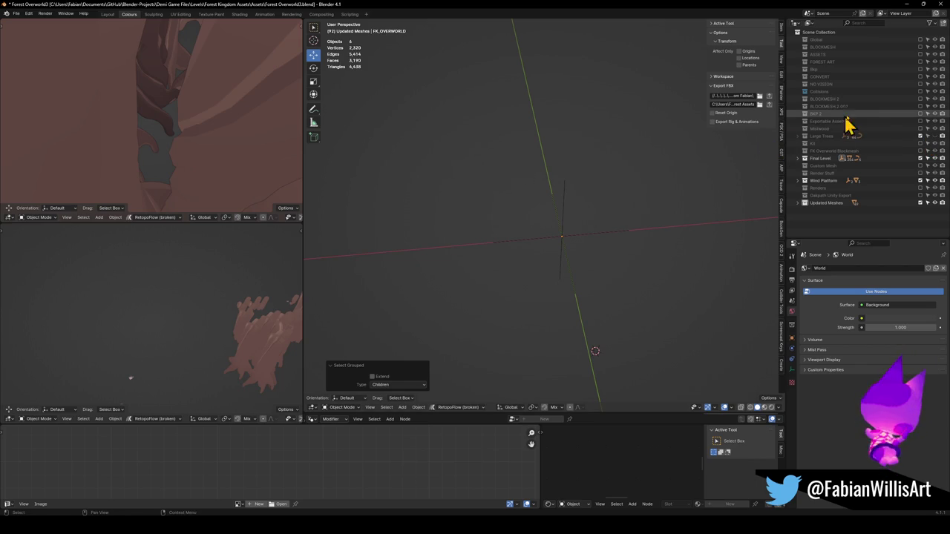
key("alt+h")
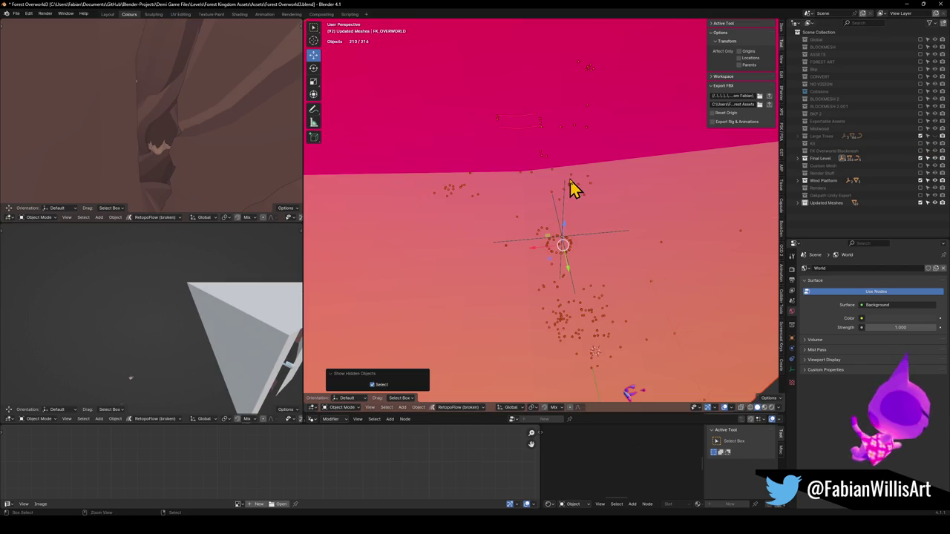
key("ctrl+z")
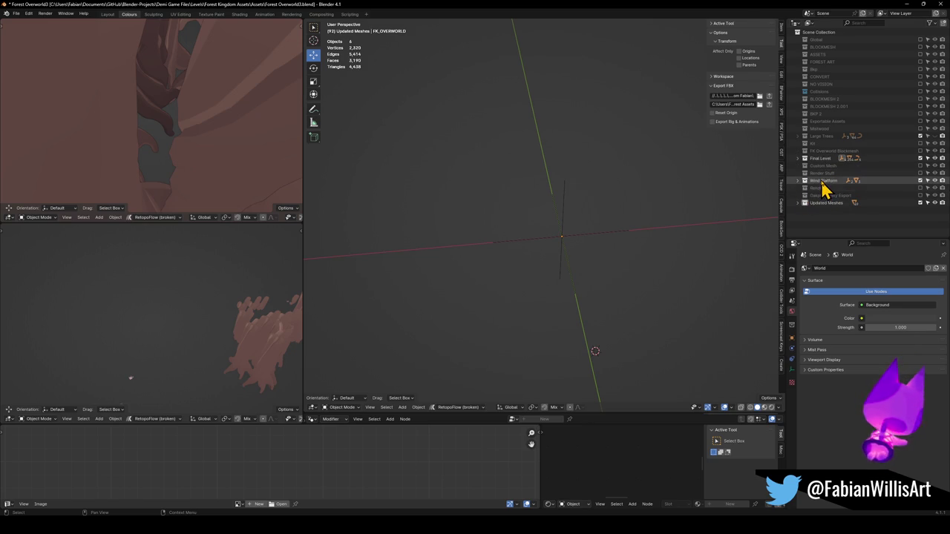
left_click(921, 181)
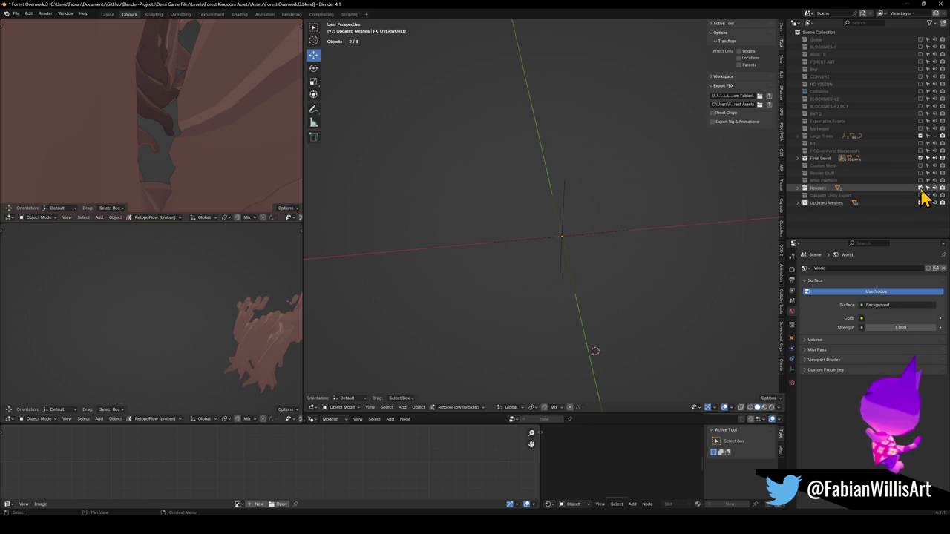
- Test-toggle the Renders and Unity export collections, leaving Unity export excluded
left_click(920, 187)
mouse_move(512, 178)
middle_mouse_down()
mouse_move(648, 165)
mouse_move(629, 152)
mouse_move(640, 156)
middle_mouse_up()
left_click(921, 188)
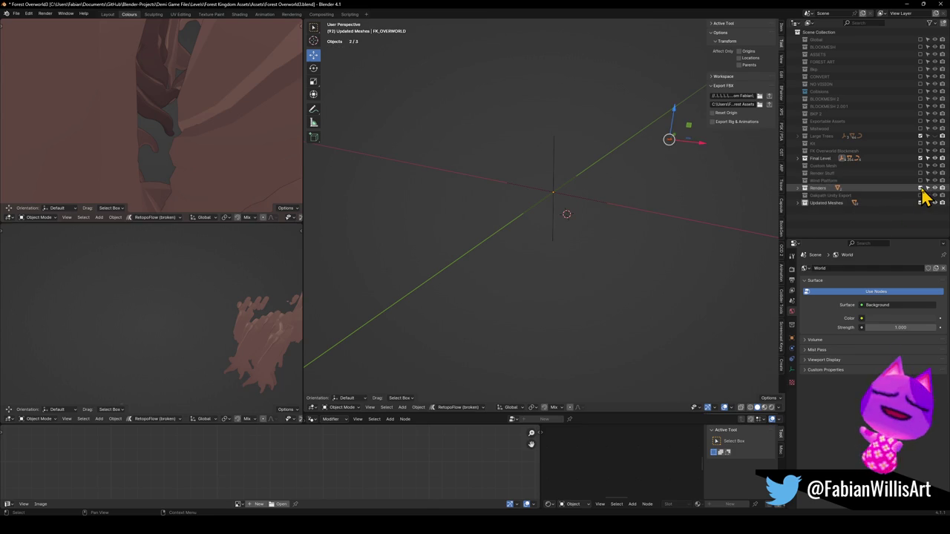
left_click(555, 199)
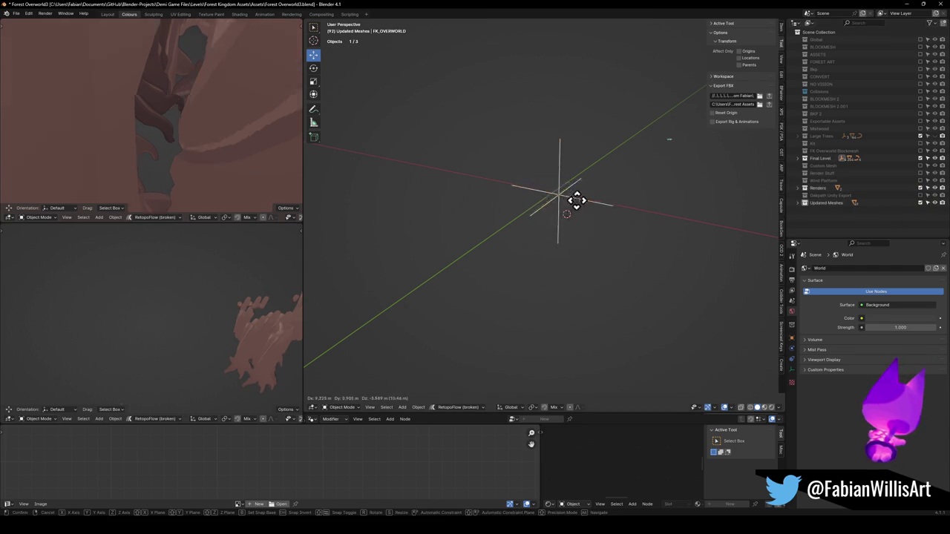
left_click(920, 196)
key("g")
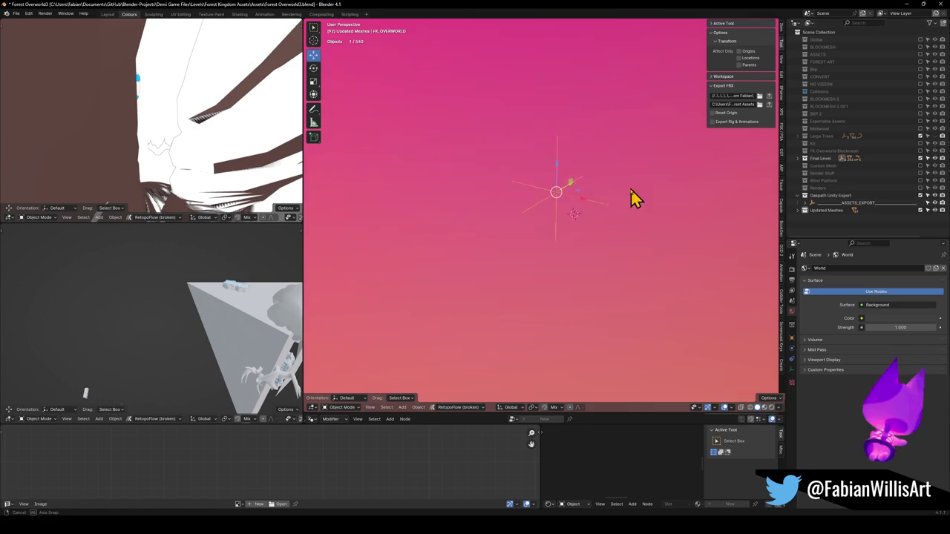
right_click(625, 201)
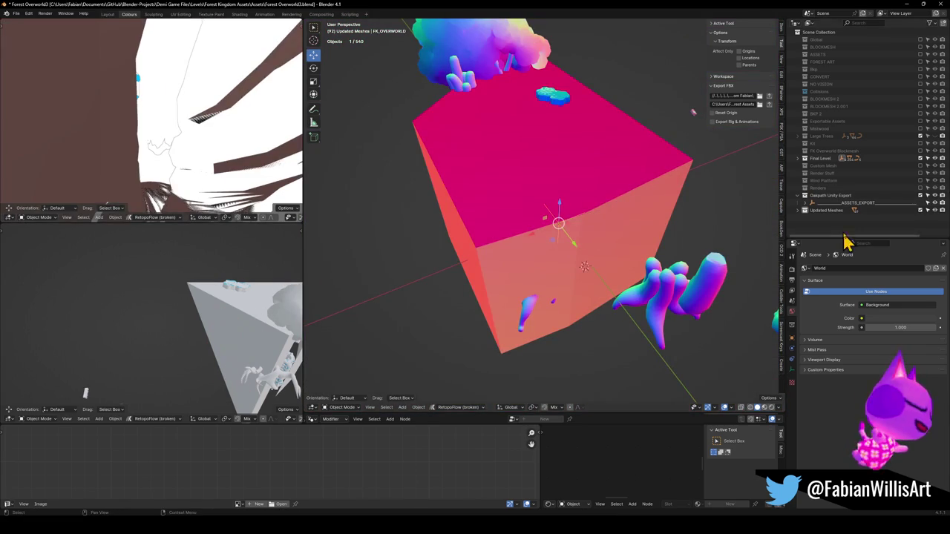
left_click(921, 196)
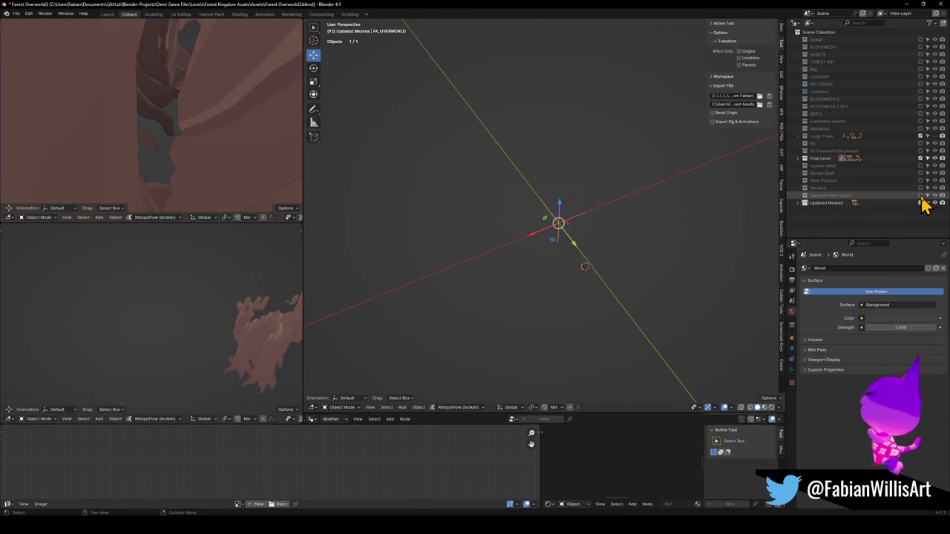
left_click(798, 204)
left_click(799, 204)
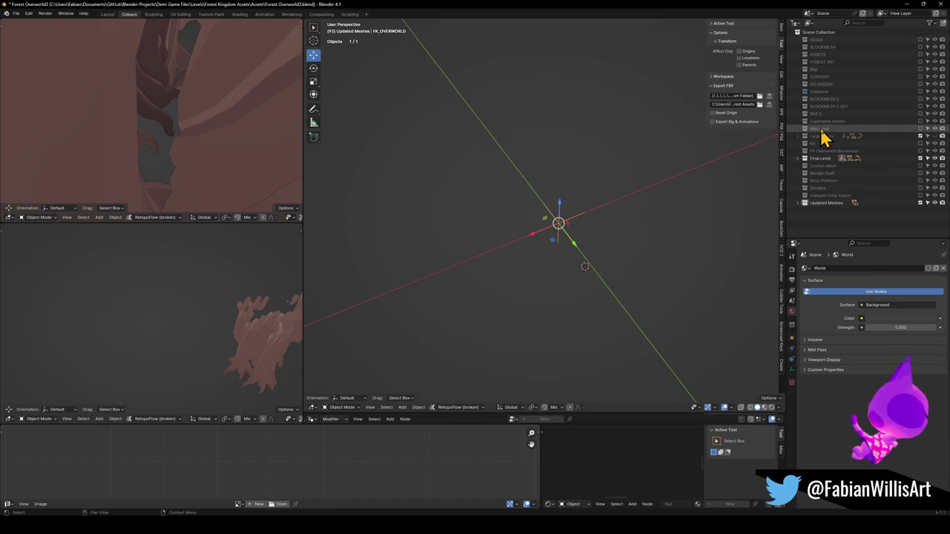
- Briefly include Mistwood to view its trees, then exclude it again
left_click(920, 129)
middle_click_drag(577, 237, 537, 227)
key("g")
right_click(609, 196)
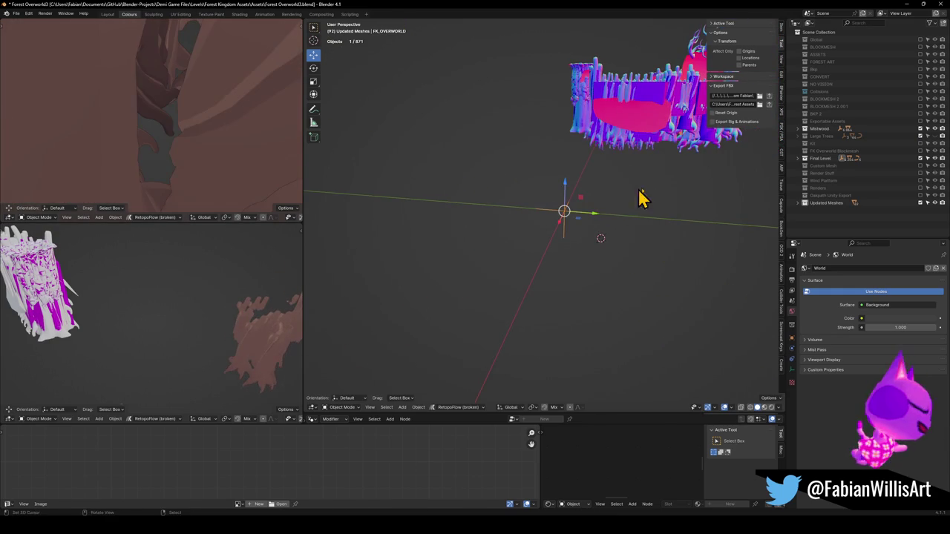
left_click(920, 130)
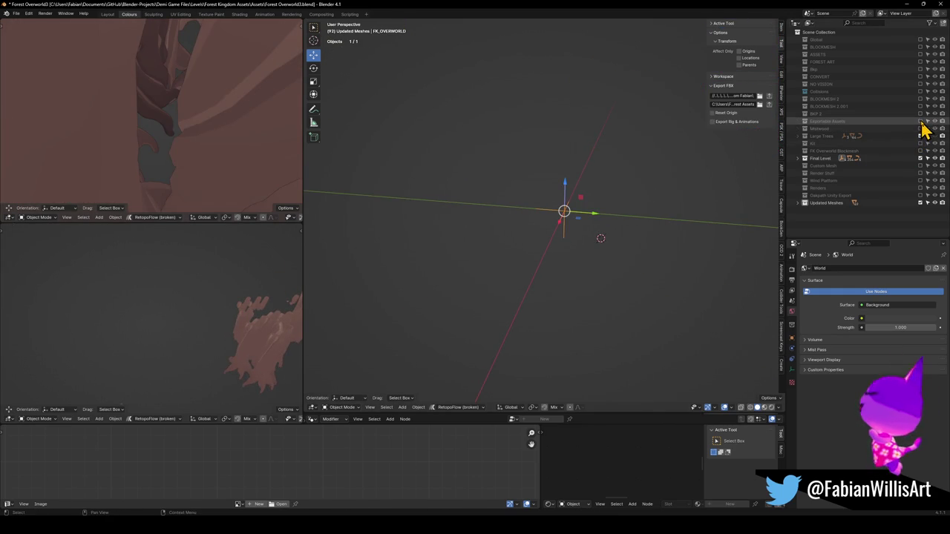
mouse_move(710, 155)
middle_mouse_down()
mouse_move(513, 163)
mouse_move(558, 165)
mouse_move(545, 225)
middle_mouse_up()
- Select the small object near the origin, then exclude the Exportable Assets collection
left_click(545, 225)
left_click(547, 217)
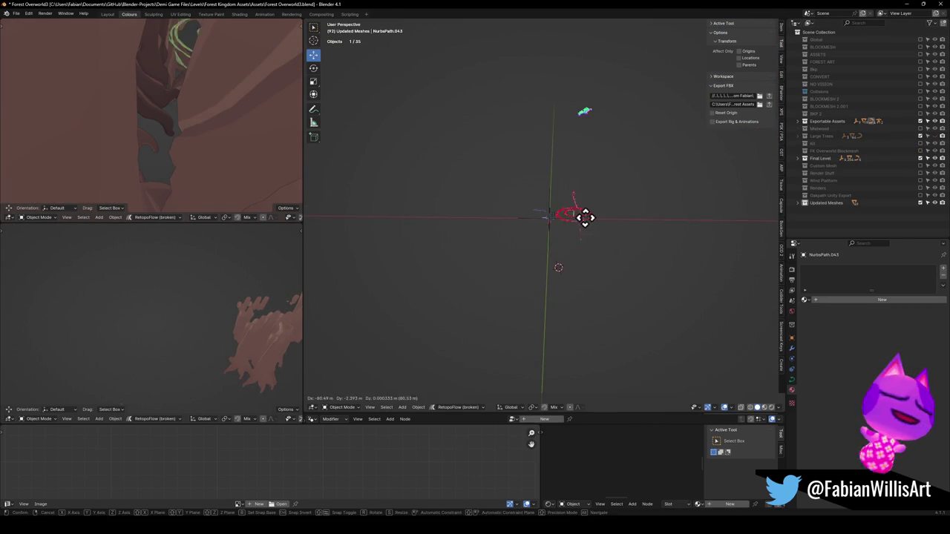
key("g")
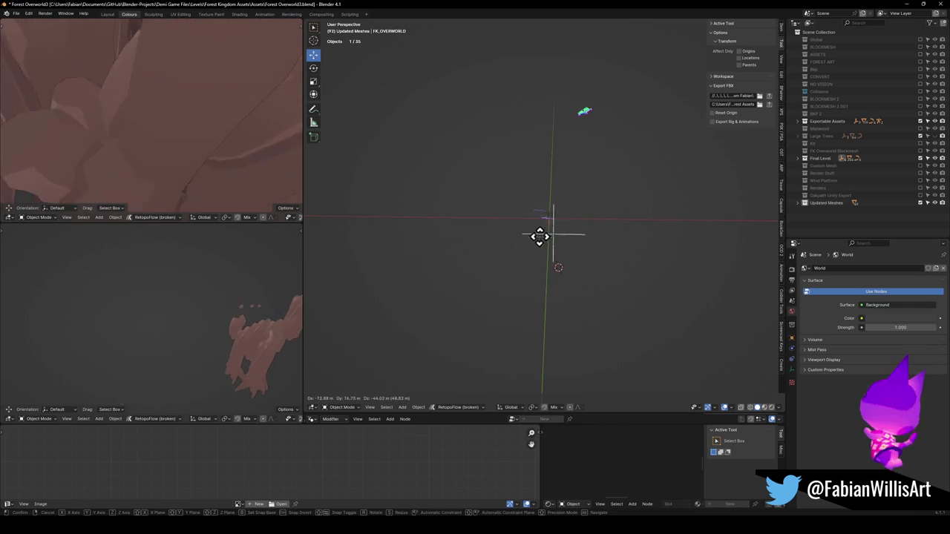
key("Escape")
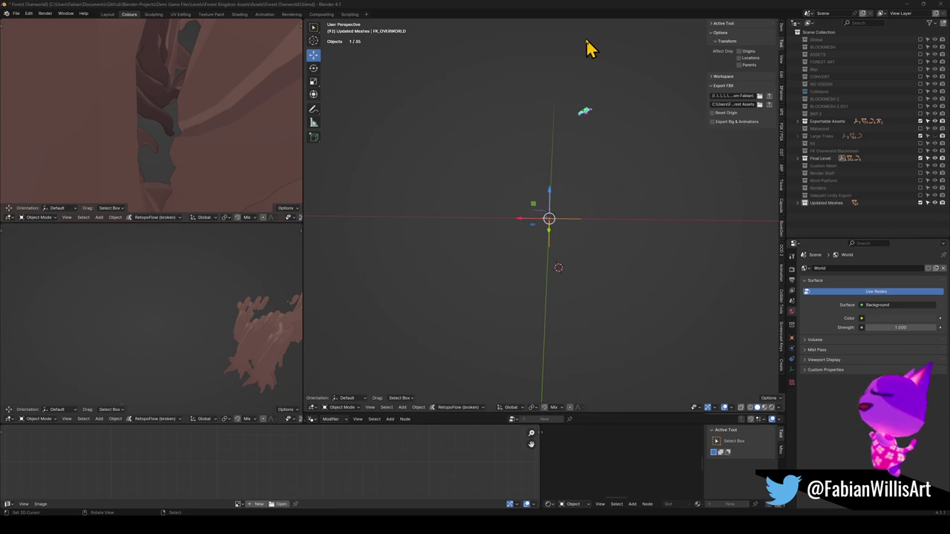
middle_click_drag(562, 229, 585, 210)
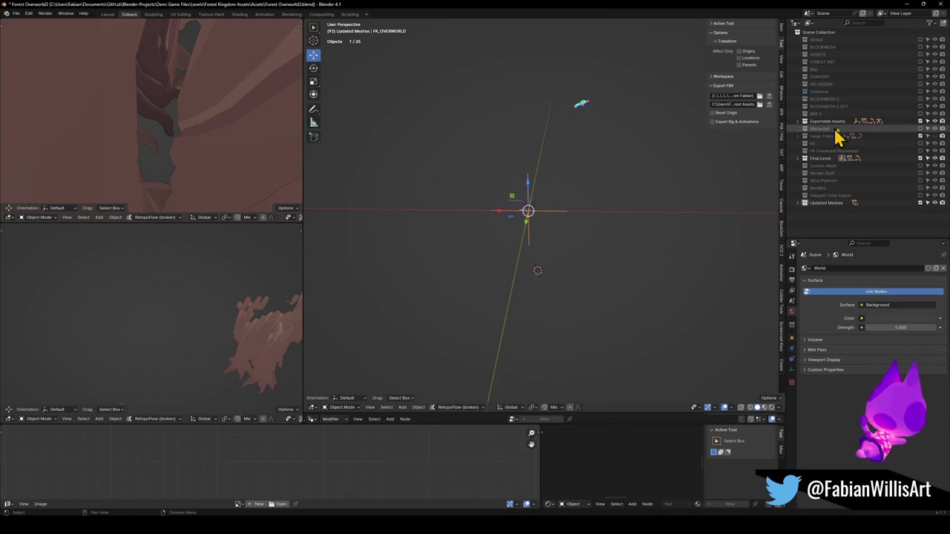
left_click(921, 122)
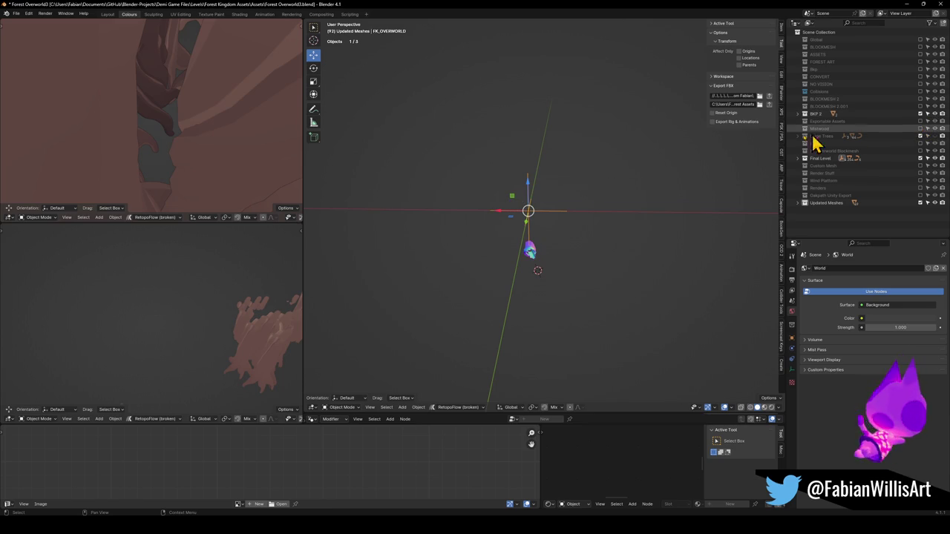
middle_click_drag(594, 228, 572, 237)
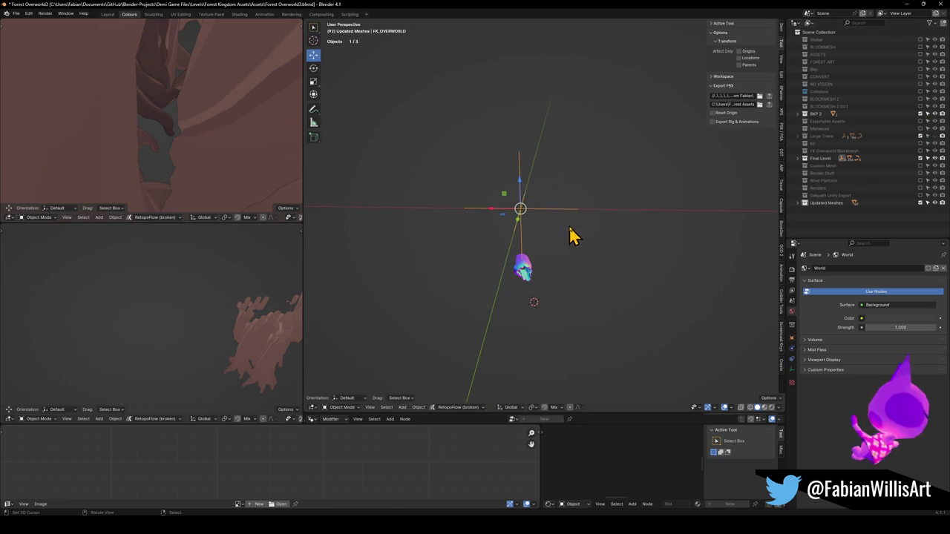
- Exclude BKP 2 and briefly inspect BLOCKMESH 2.001 and BLOCKMESH 2, leaving both excluded
left_click(921, 113)
left_click(921, 106)
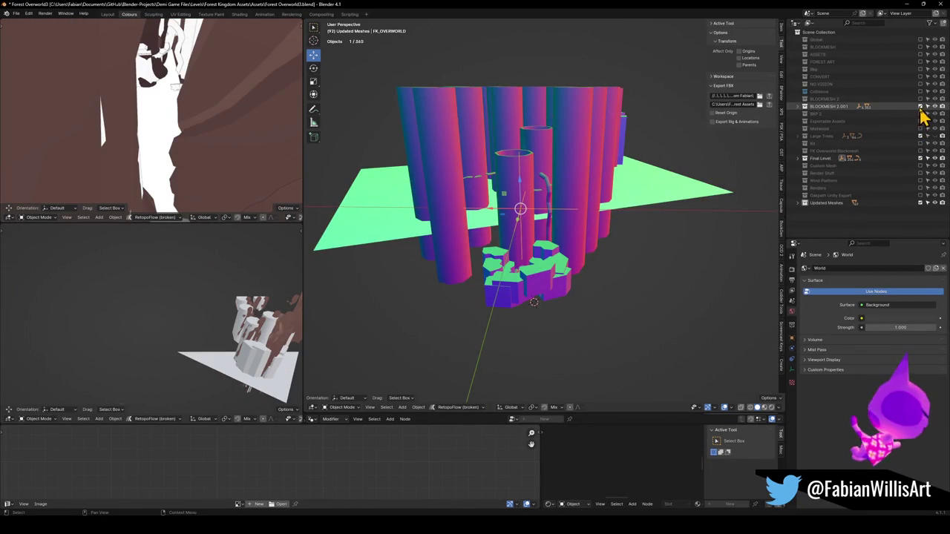
left_click(920, 107)
left_click(920, 99)
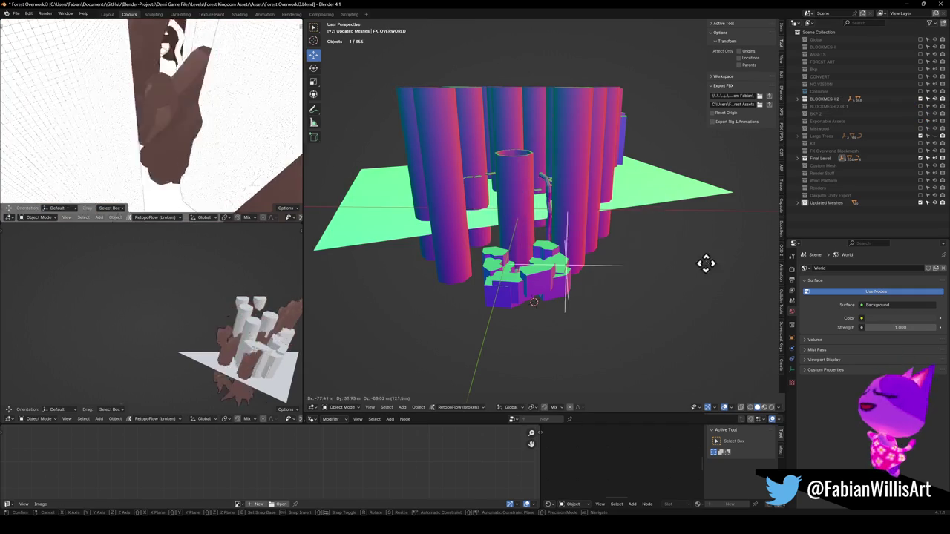
left_click(920, 99)
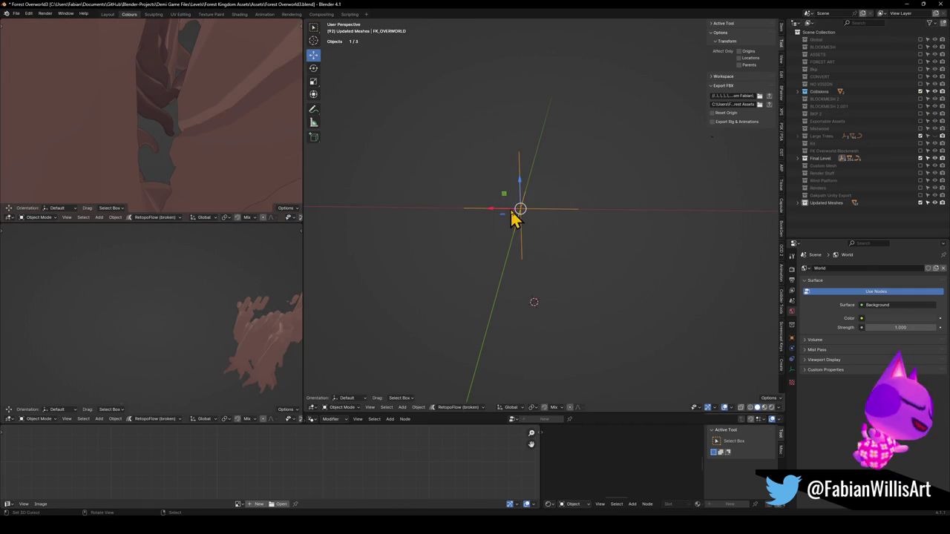
mouse_move(713, 186)
middle_mouse_down()
mouse_move(546, 238)
mouse_move(636, 233)
mouse_move(837, 131)
middle_mouse_up()
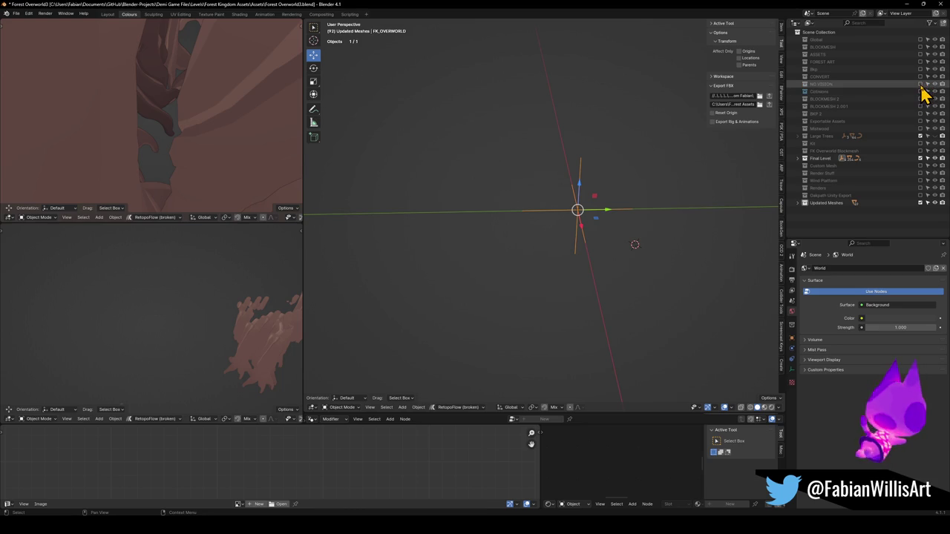
middle_click_drag(636, 165, 569, 152)
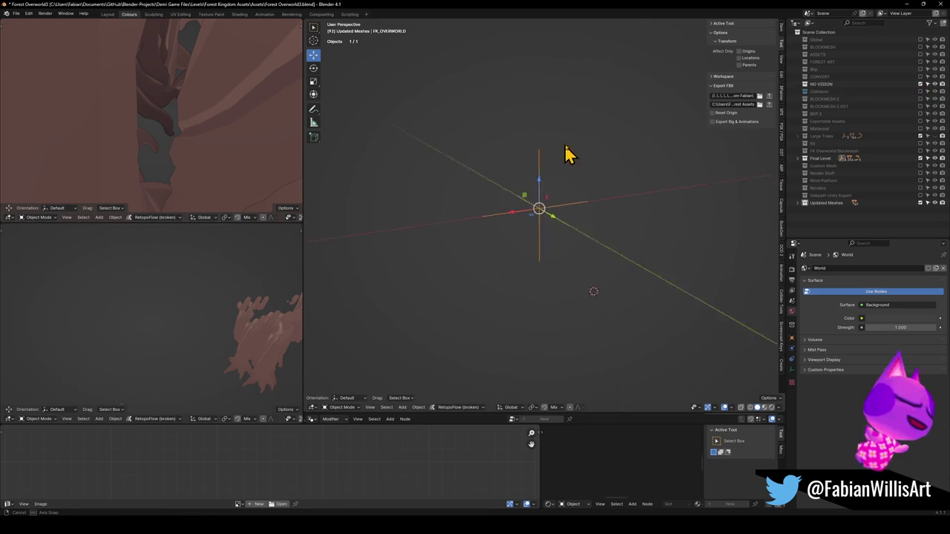
- Exclude NO VISION and briefly inspect the Bkp collection before excluding it again
left_click(920, 85)
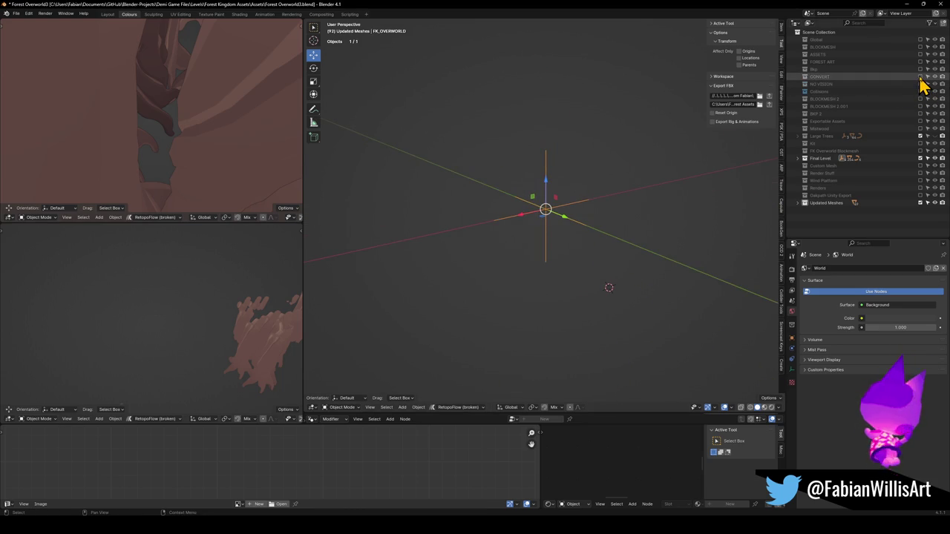
left_click(920, 69)
key("g")
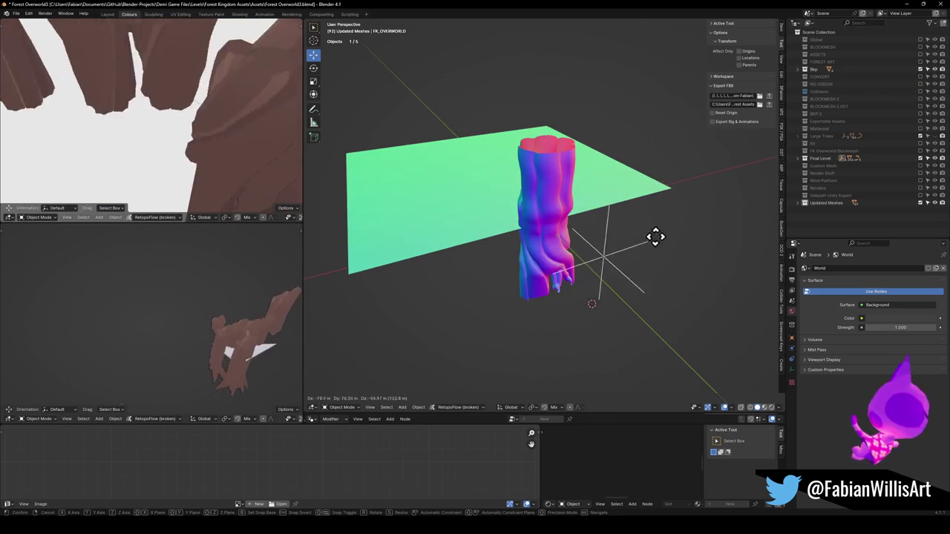
right_click(656, 237)
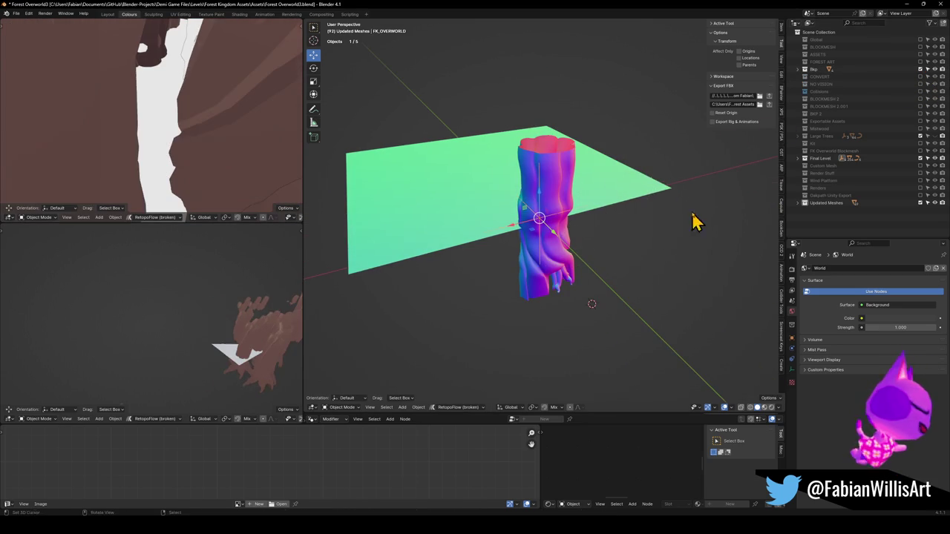
left_click(921, 69)
mouse_move(473, 218)
middle_mouse_down()
mouse_move(577, 212)
mouse_move(447, 220)
middle_mouse_up()
- Exclude FOREST ART and ASSETS, and include BLOCKMESH to view its pillars
left_click(921, 62)
mouse_move(450, 153)
middle_mouse_down()
mouse_move(678, 140)
mouse_move(584, 126)
middle_mouse_up()
left_click(920, 54)
left_click(920, 47)
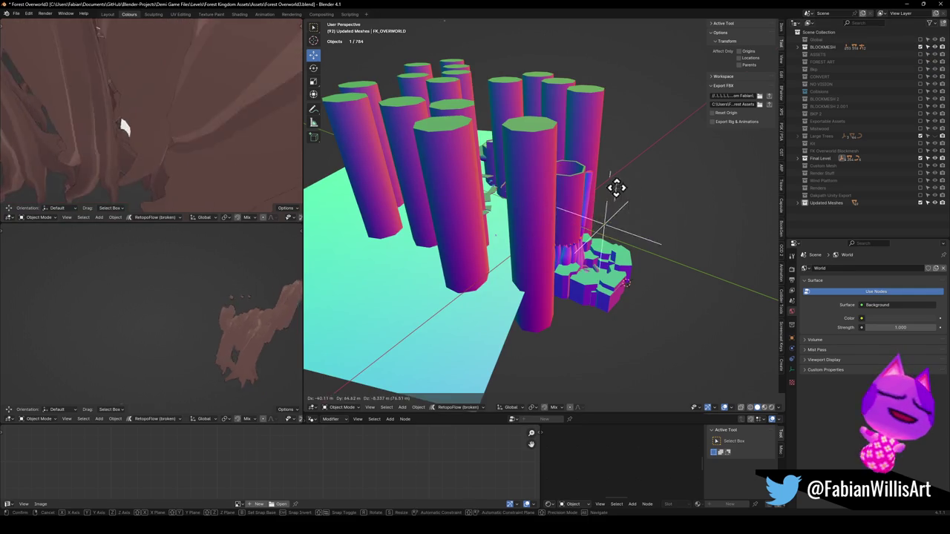
middle_click_drag(636, 186, 574, 210)
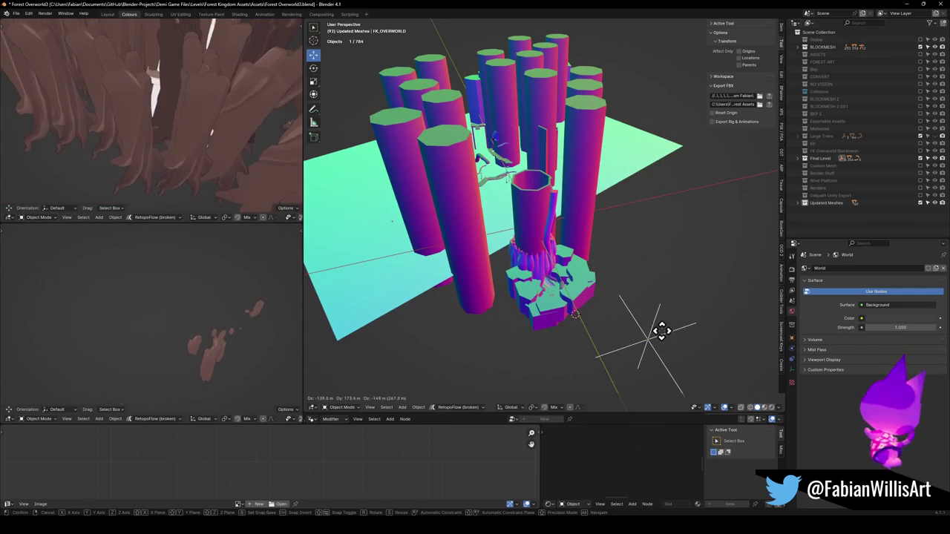
- Exclude BLOCKMESH, restore the pink level scene, and select the central empty
left_click(920, 47)
left_click(920, 55)
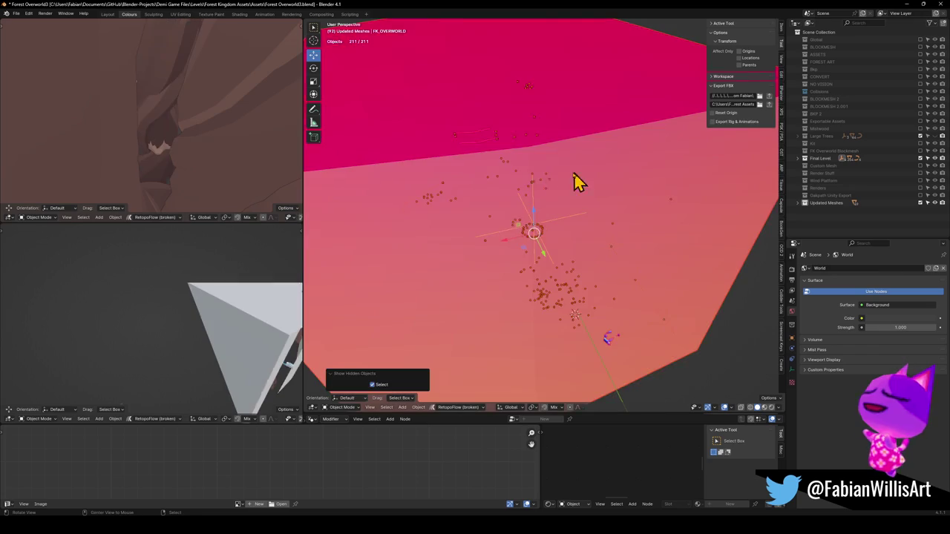
left_click(523, 241)
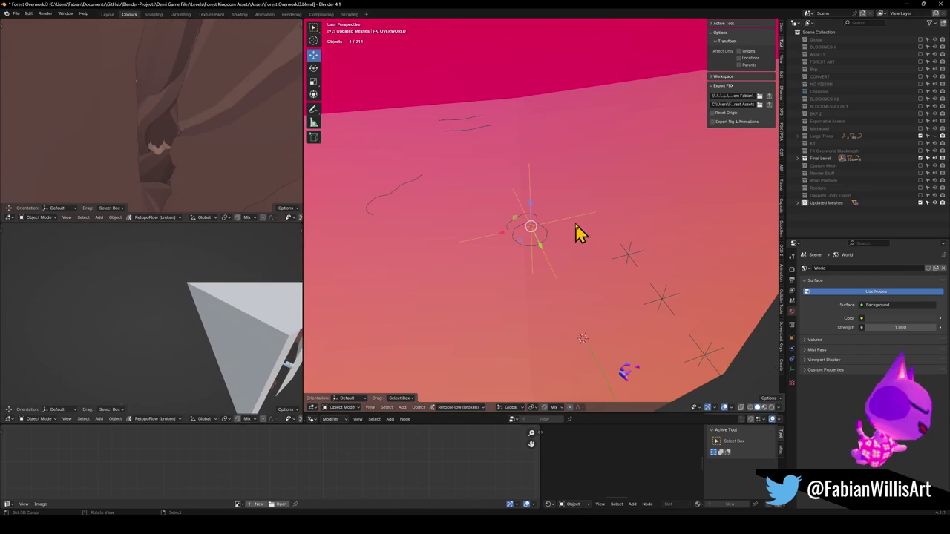
- Attempt the FBX export twice from the sidebar, ending in a Python traceback
left_click(770, 101)
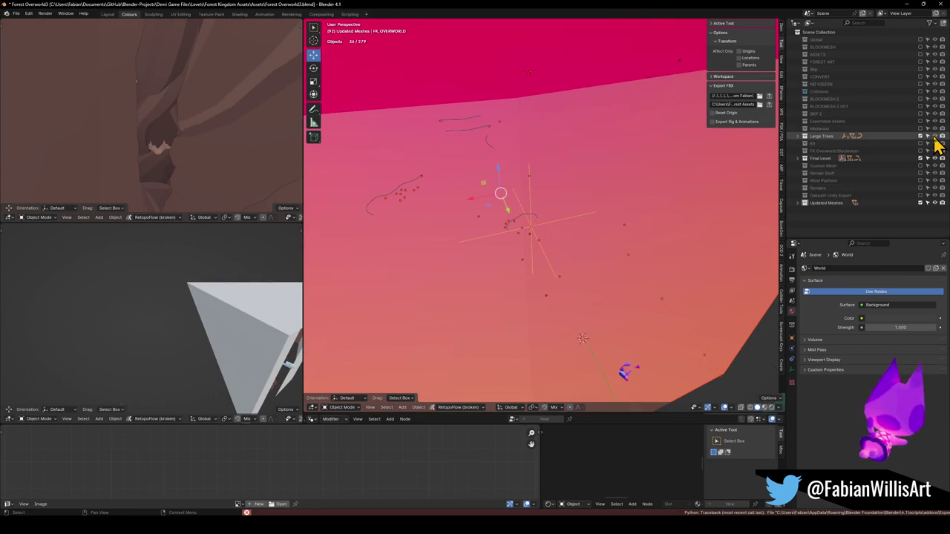
left_click(542, 243)
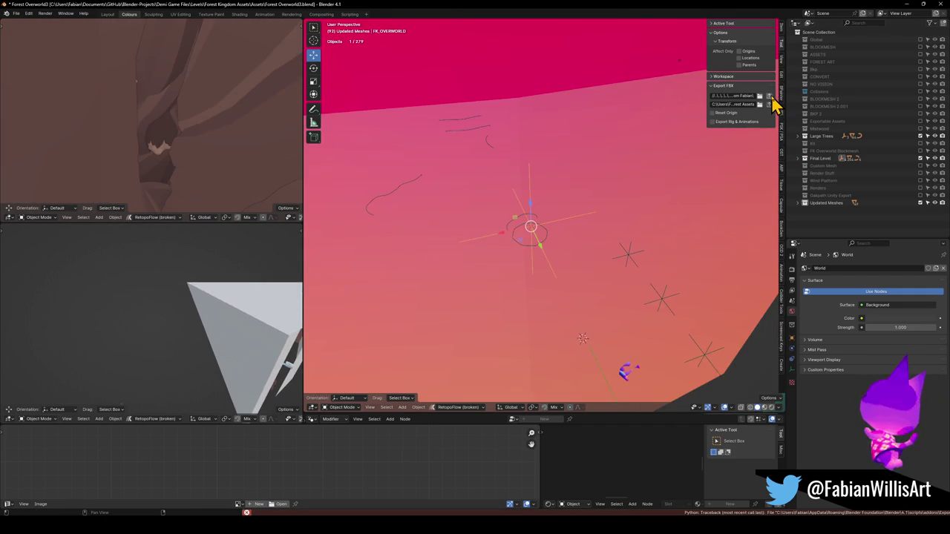
left_click(771, 97)
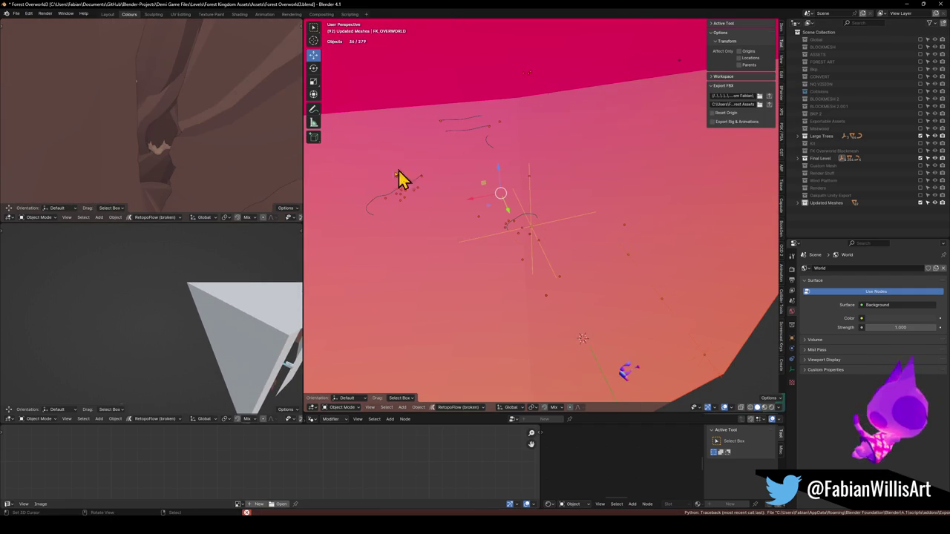
scroll(547, 228, "down", 5)
mouse_move(553, 252)
middle_mouse_down()
mouse_move(589, 267)
mouse_move(600, 251)
mouse_move(638, 249)
mouse_move(608, 248)
mouse_move(767, 322)
mouse_move(608, 242)
mouse_move(524, 259)
mouse_move(500, 225)
mouse_move(483, 247)
mouse_move(558, 256)
middle_mouse_up()
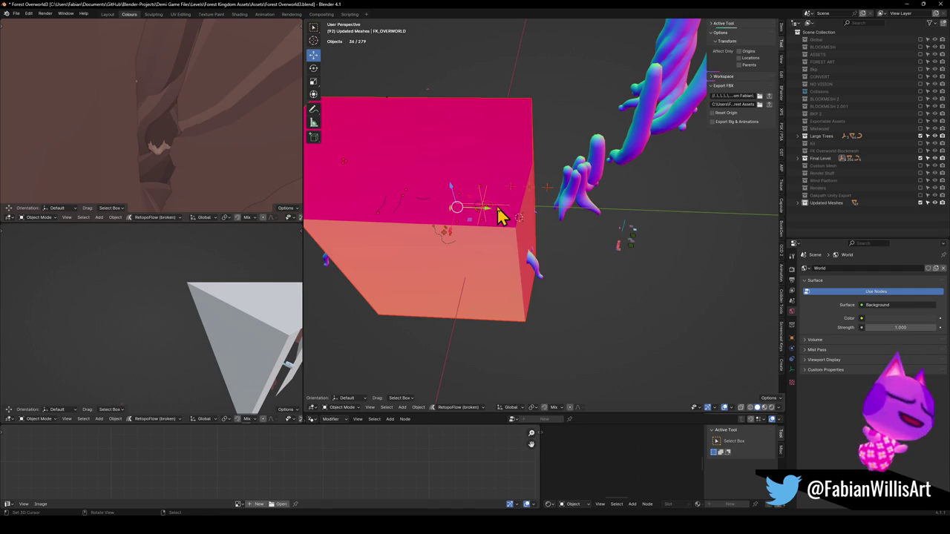
- Toggle Final Level and Large Trees off and on to inspect the trees
left_click(920, 158)
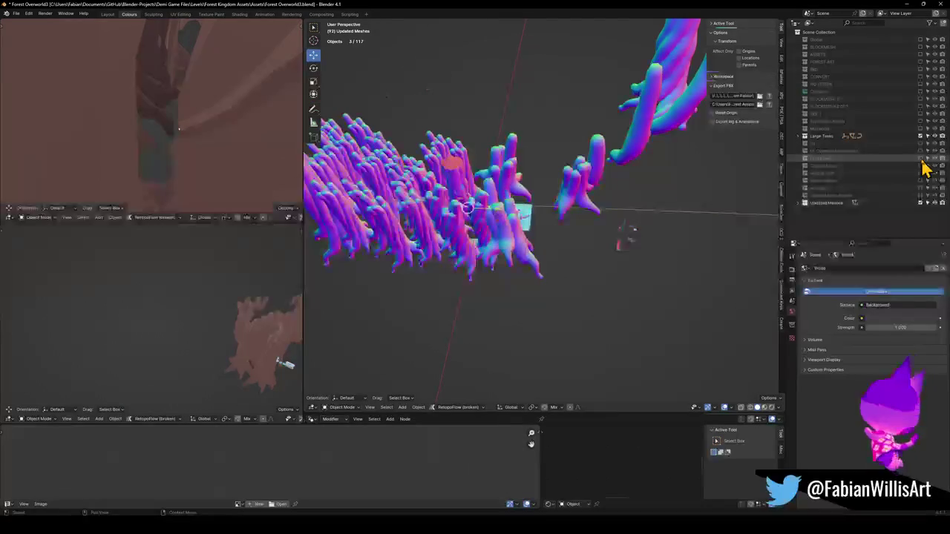
left_click(920, 159)
left_click(921, 137)
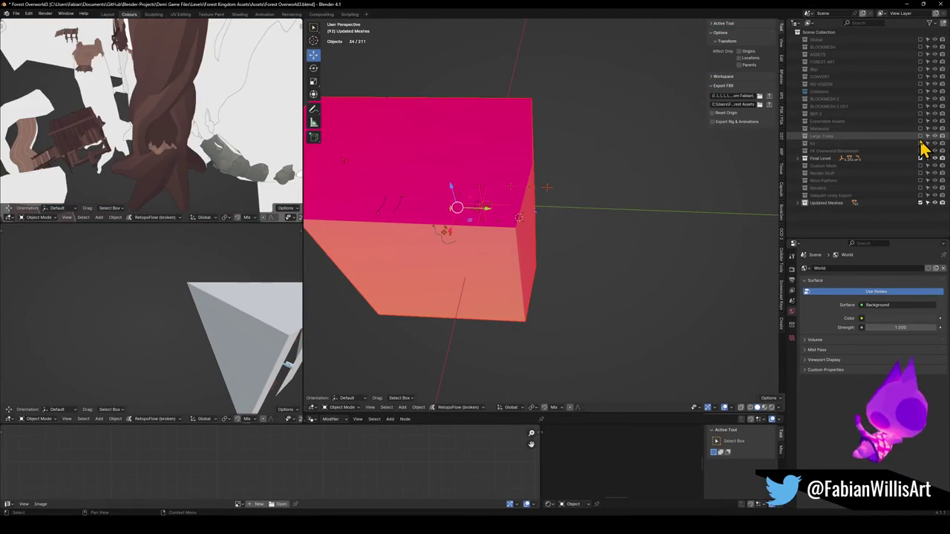
left_click(920, 137)
scroll(683, 246, "up", 3)
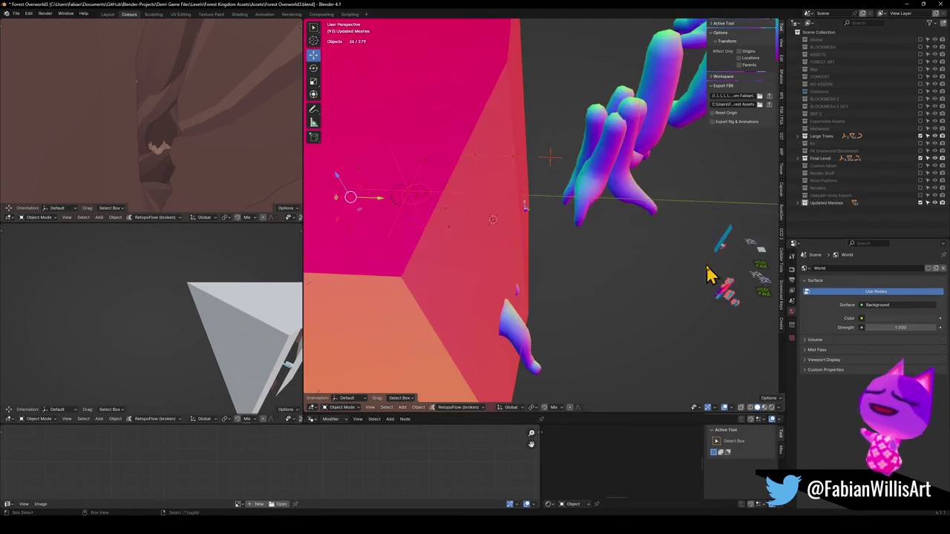
scroll(668, 253, "up", 2)
middle_click_drag(640, 239, 661, 248)
- Circle-select the eleven small stray objects beside the trees and move them to Renders
key("c")
scroll(653, 212, "down", 3)
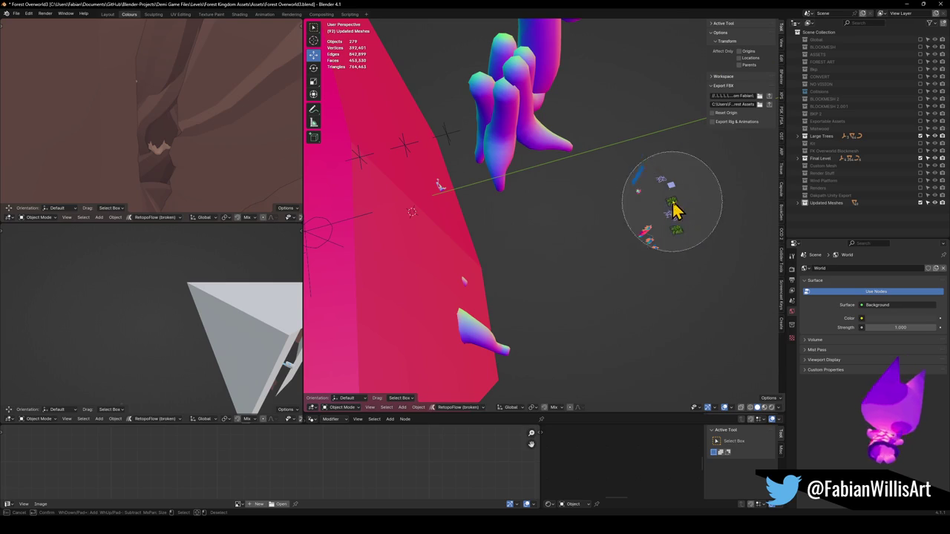
left_click_drag(679, 208, 667, 249)
key("Escape")
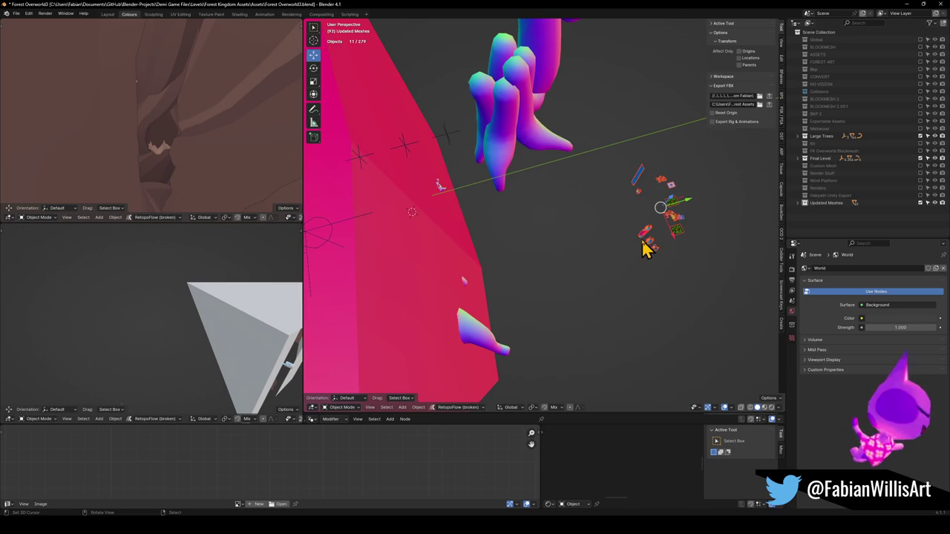
key("m")
left_click(616, 268)
- Select the small object on the pink cube face and centre the view on it
mouse_move(594, 271)
middle_mouse_down()
mouse_move(508, 197)
mouse_move(541, 205)
middle_mouse_up()
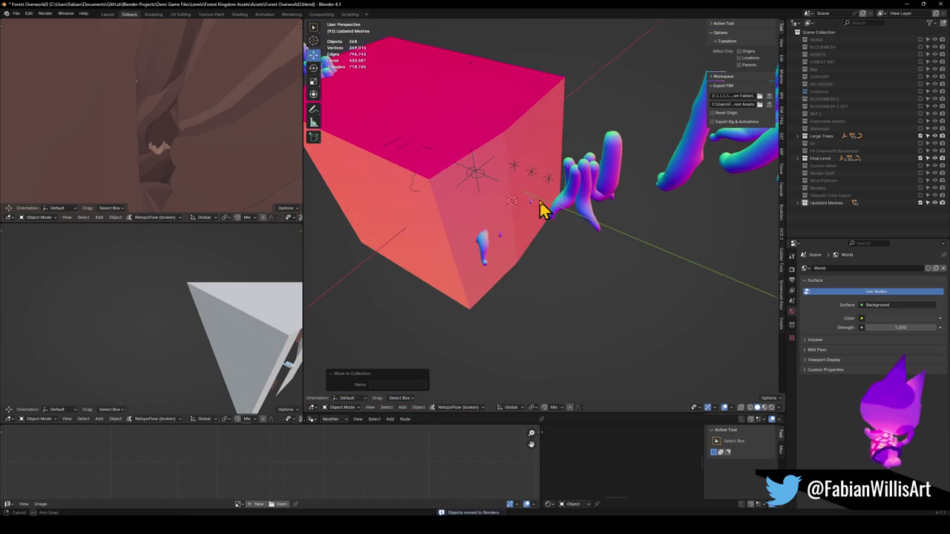
left_click(475, 172)
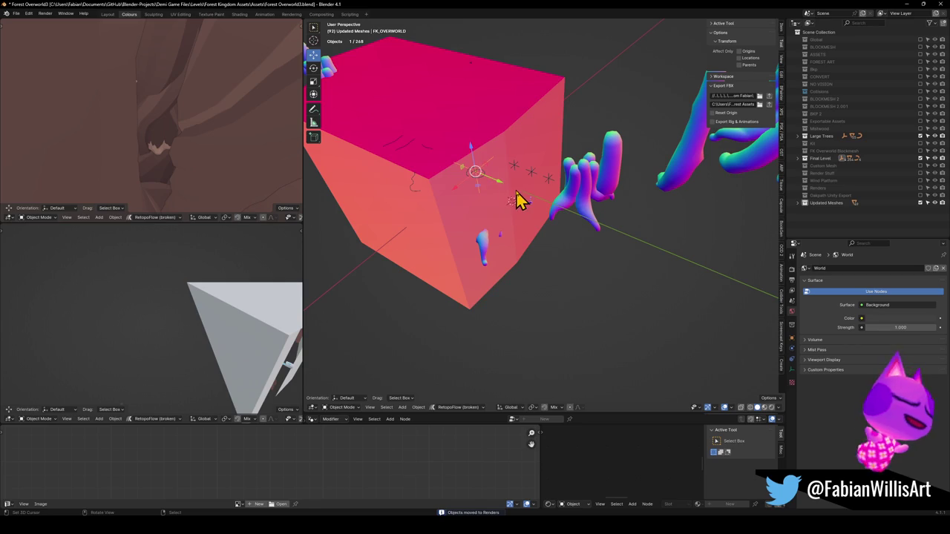
mouse_move(453, 364)
middle_mouse_down()
mouse_move(509, 101)
mouse_move(614, 152)
middle_mouse_up()
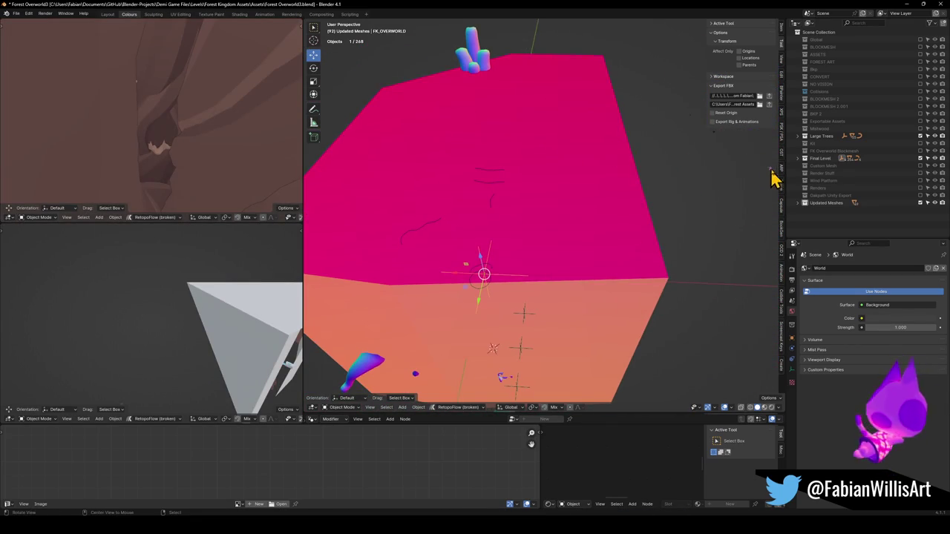
key("KP_Decimal")
scroll(700, 184, "down", 6)
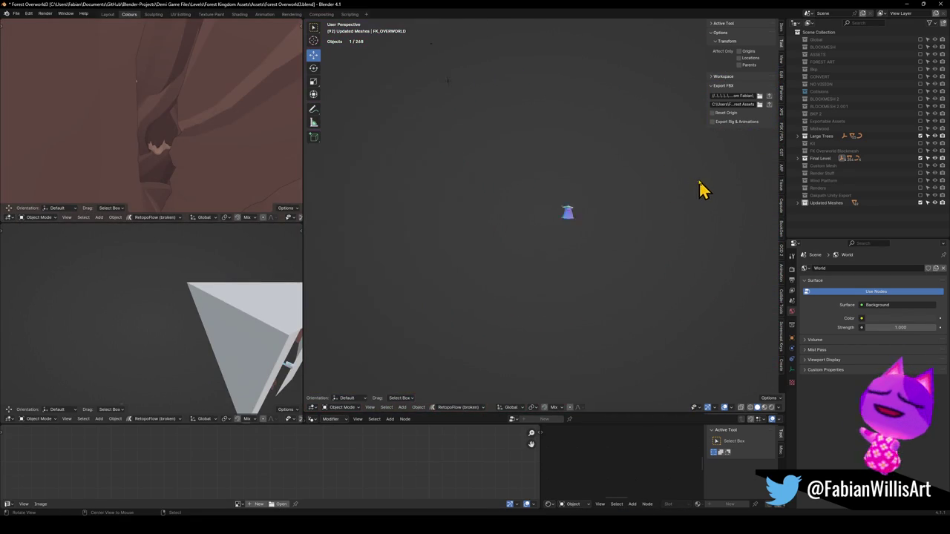
- Delete the stray tent-shaped object from the level
scroll(627, 172, "up", 4)
mouse_move(628, 172)
middle_mouse_down()
mouse_move(562, 170)
mouse_move(561, 213)
middle_mouse_up()
scroll(562, 165, "up", 2)
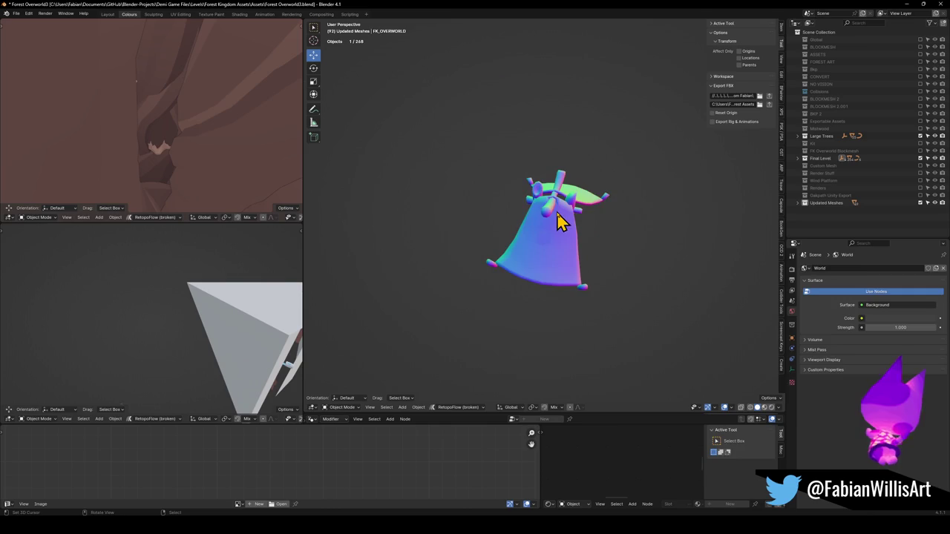
left_click(575, 199)
scroll(572, 185, "up", 3)
scroll(540, 201, "up", 2)
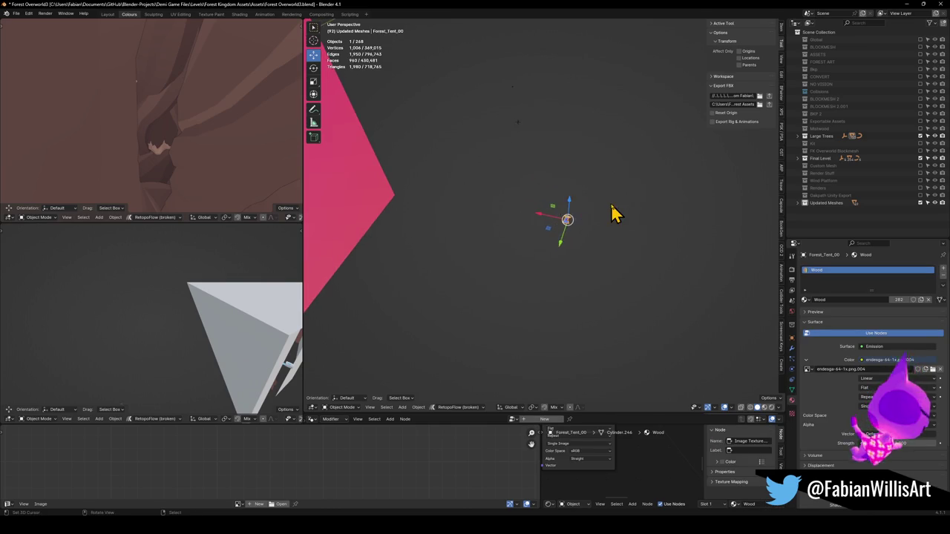
key("Delete")
- Delete the Empty.009 empty beside the pink block
left_click(501, 64)
mouse_move(460, 134)
middle_mouse_down()
mouse_move(467, 171)
mouse_move(628, 198)
middle_mouse_up()
key("Delete")
- Select all objects in the scene and save Forest Overworld3.blend
mouse_move(561, 202)
middle_mouse_down()
mouse_move(604, 191)
mouse_move(579, 238)
mouse_move(556, 236)
mouse_move(606, 218)
middle_mouse_up()
left_click(515, 267)
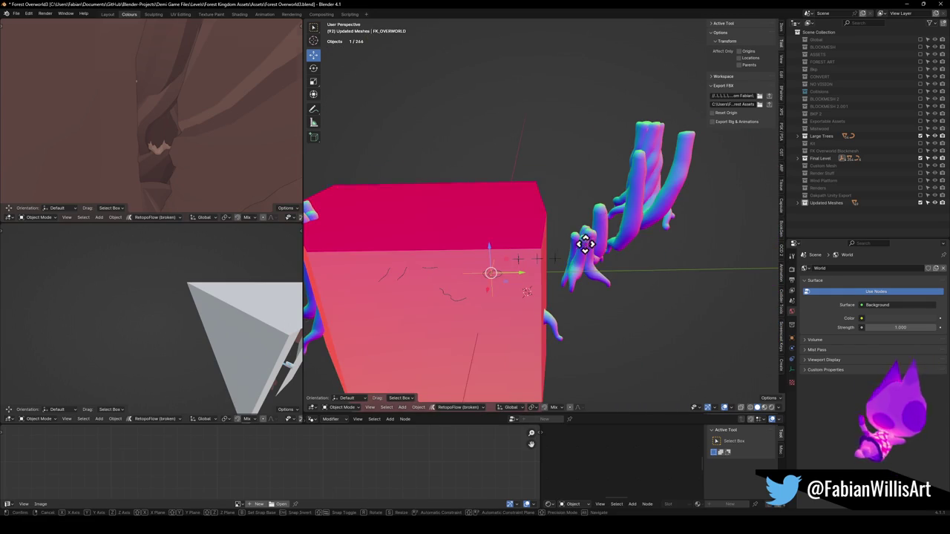
key("g")
key("Escape")
key("a")
mouse_move(629, 267)
middle_mouse_down()
mouse_move(483, 263)
mouse_move(567, 270)
mouse_move(663, 258)
mouse_move(530, 265)
middle_mouse_up()
key("ctrl+s")
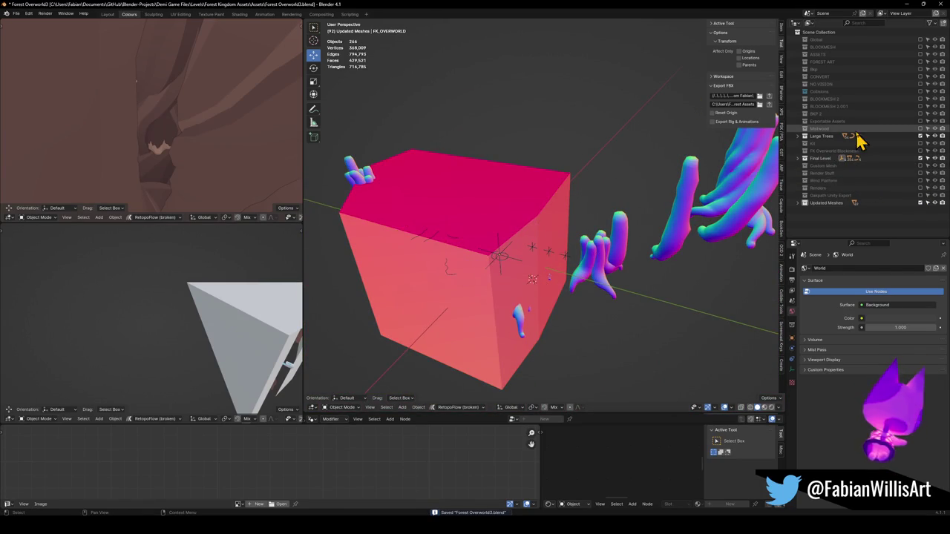
- Include the BLOCKMESH 2 collection back in the scene
left_click(920, 99)
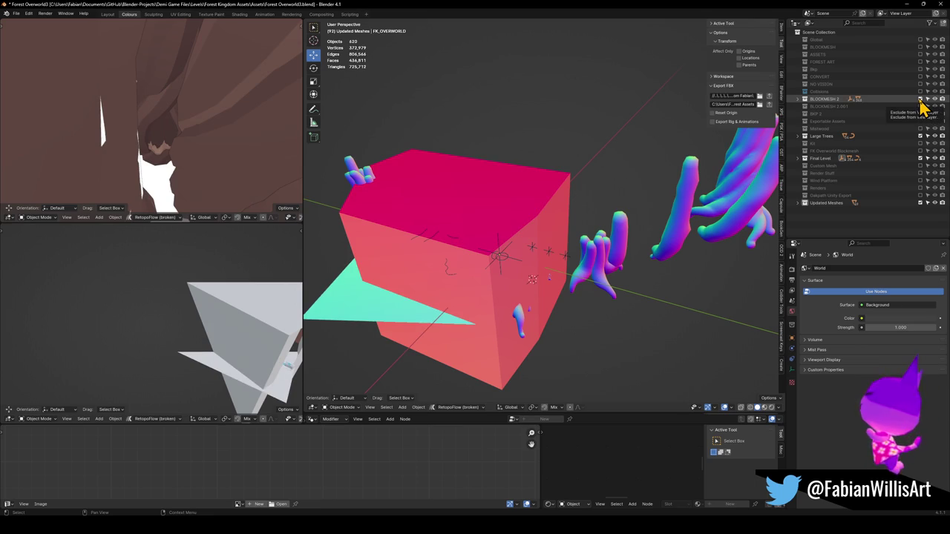
left_click(501, 251)
key("g")
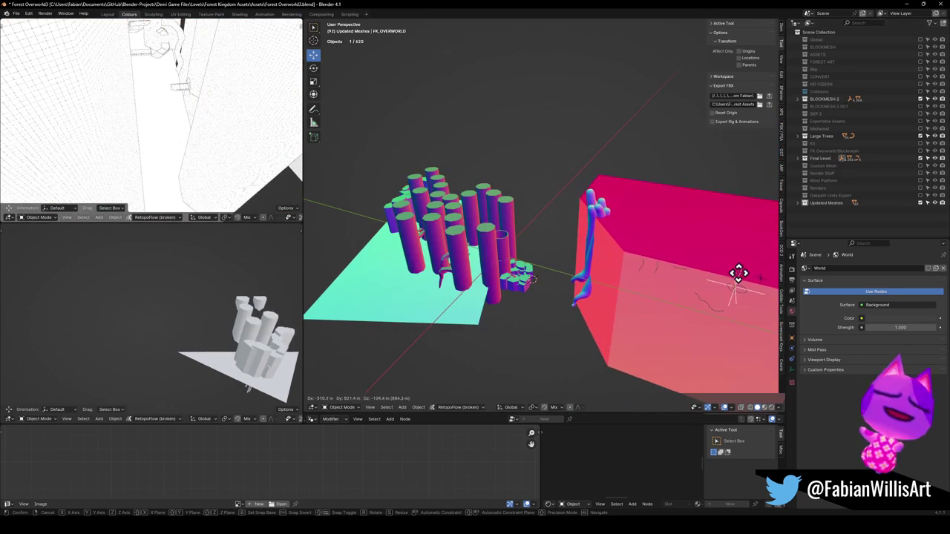
key("Escape")
- Retry the FBX export and, after it fails, re-include the Kit collection
left_click(770, 98)
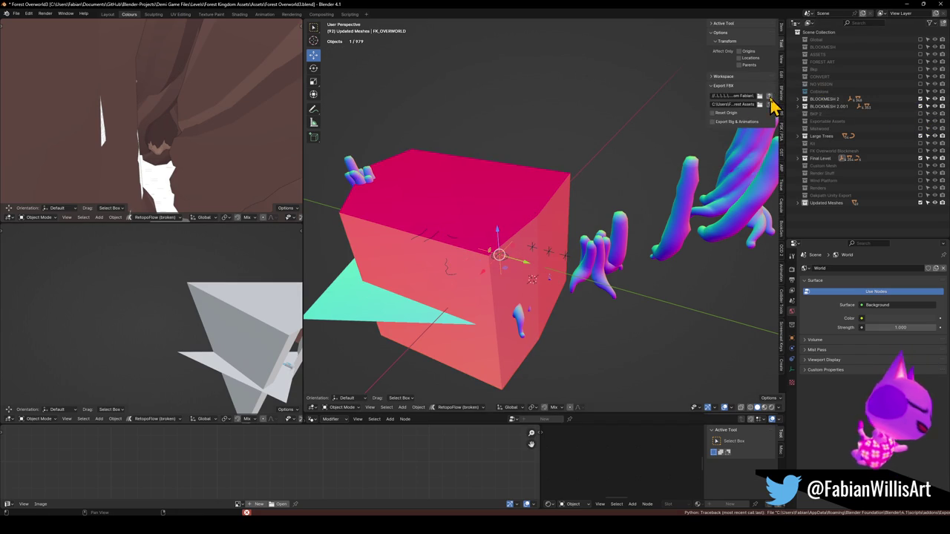
left_click(771, 96)
left_click(501, 255)
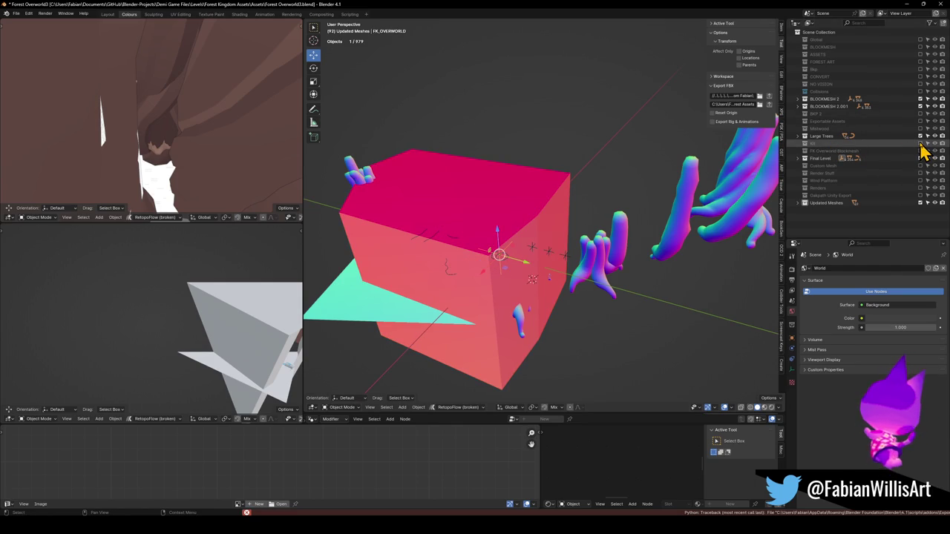
left_click(920, 143)
left_click(501, 254)
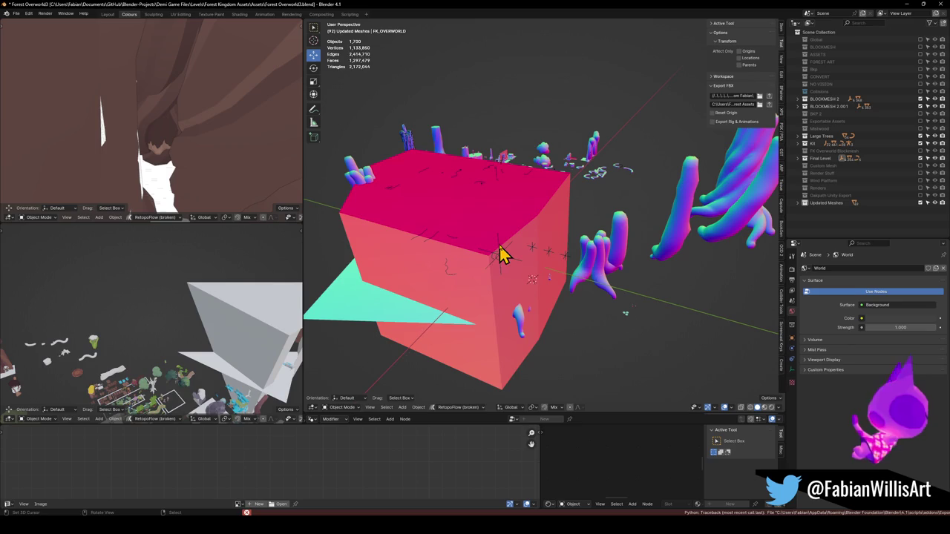
- Retry the FBX export and clear the selection after the error
left_click(769, 97)
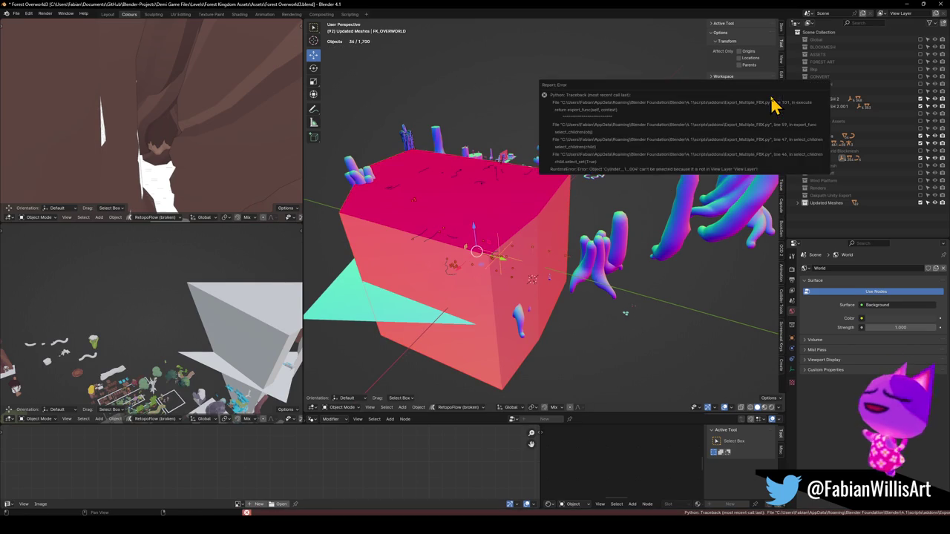
left_click(501, 256)
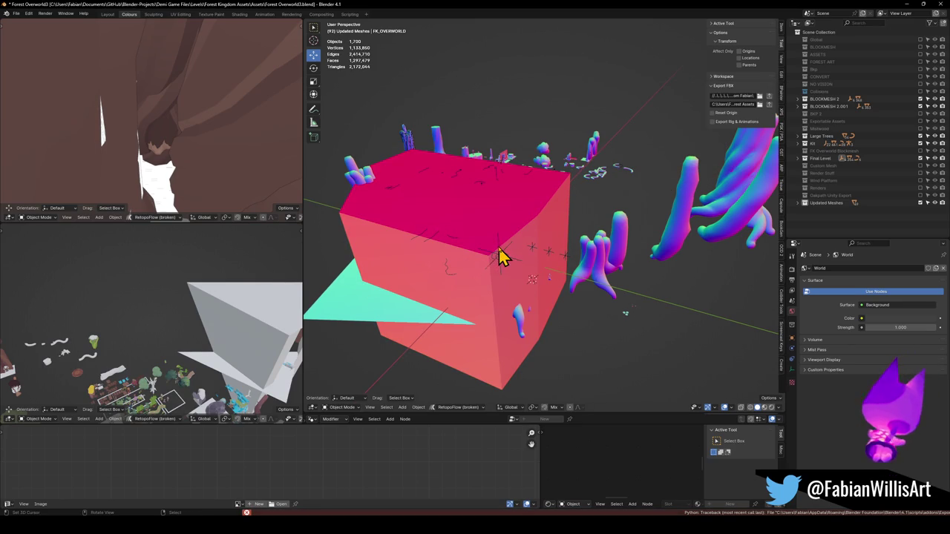
left_click(501, 256)
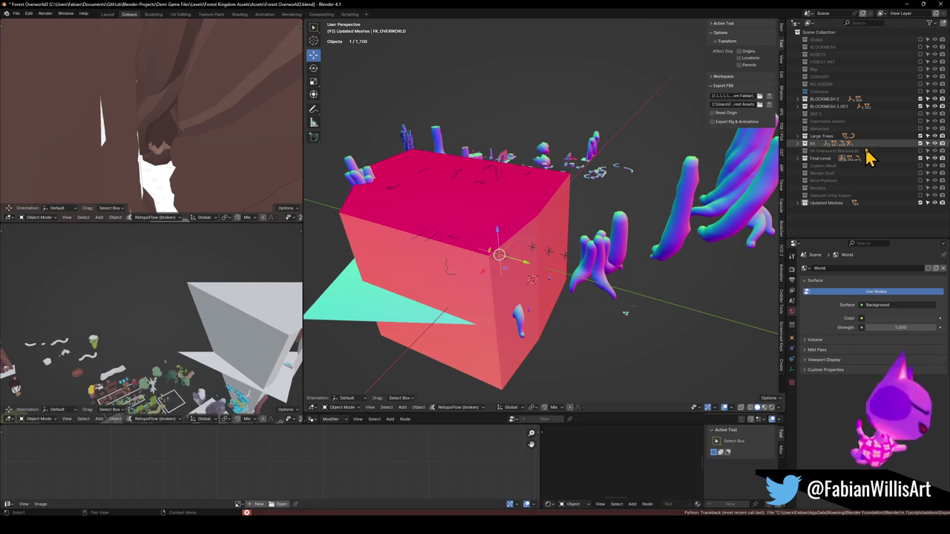
- Re-include FK Overworld Blockmesh, Custom Mesh, Renders and Exportable Assets, then select the cube
left_click(921, 152)
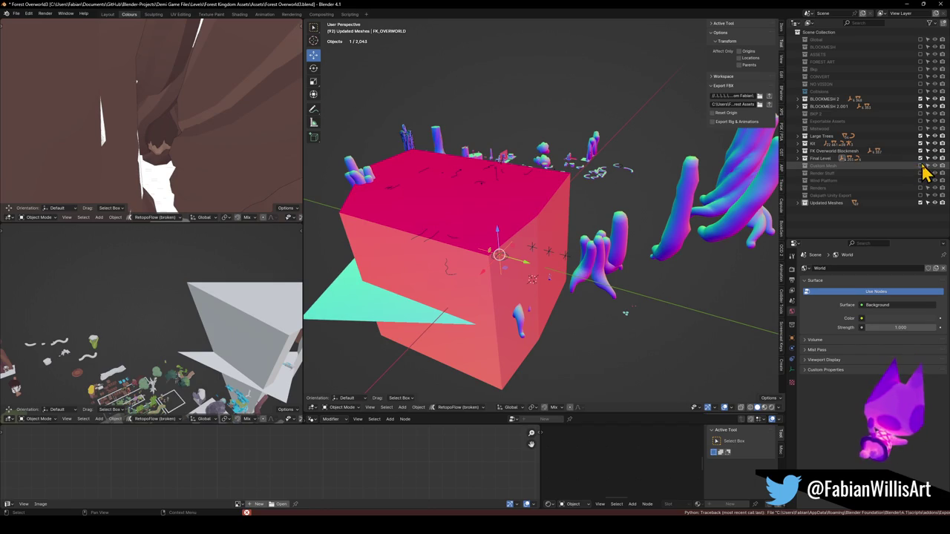
left_click(920, 166)
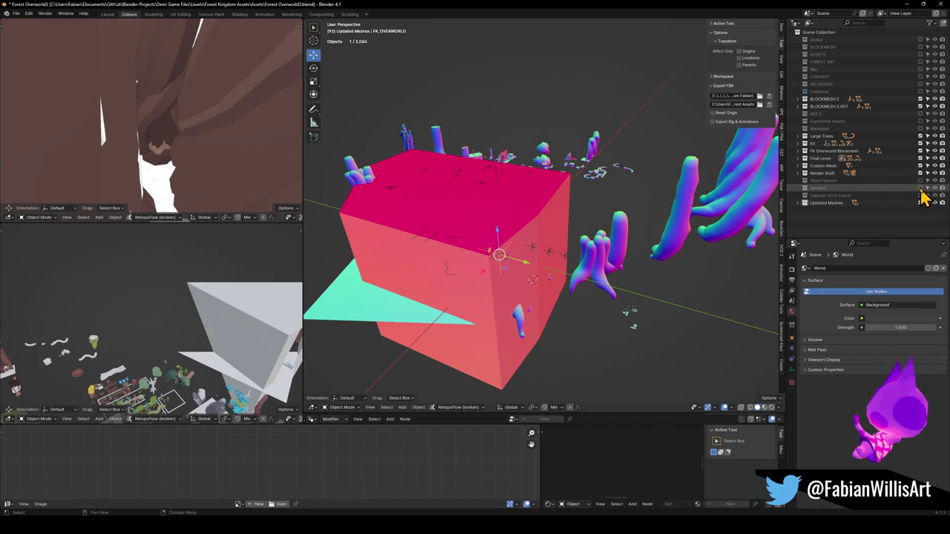
left_click(921, 188)
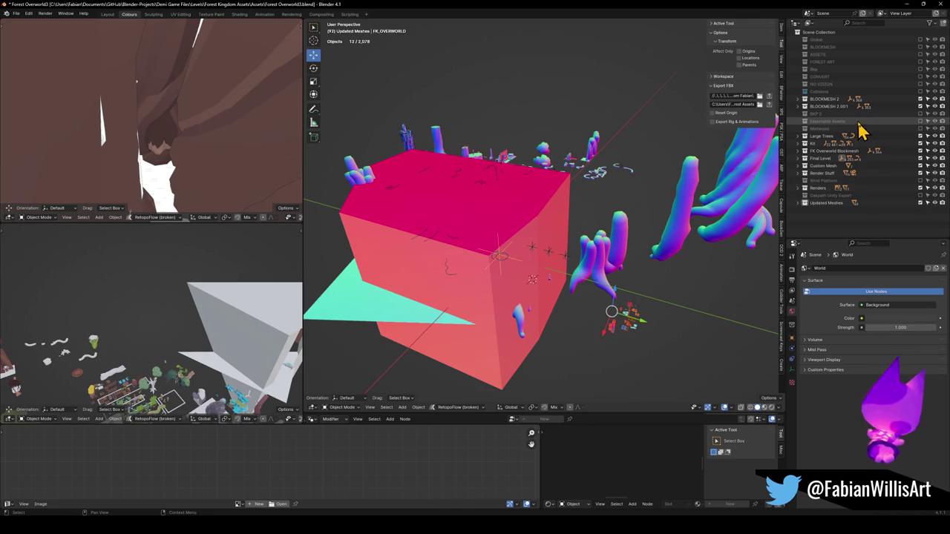
left_click(920, 121)
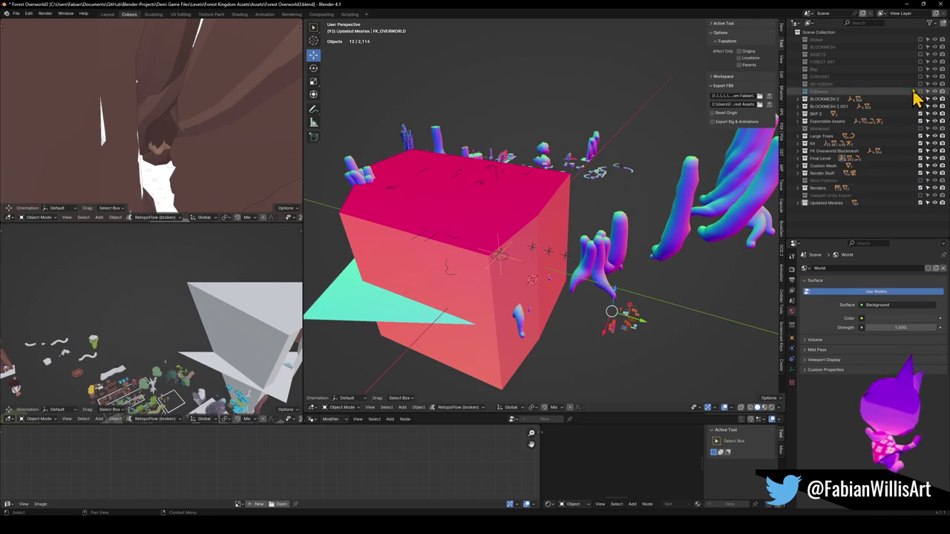
left_click(500, 254)
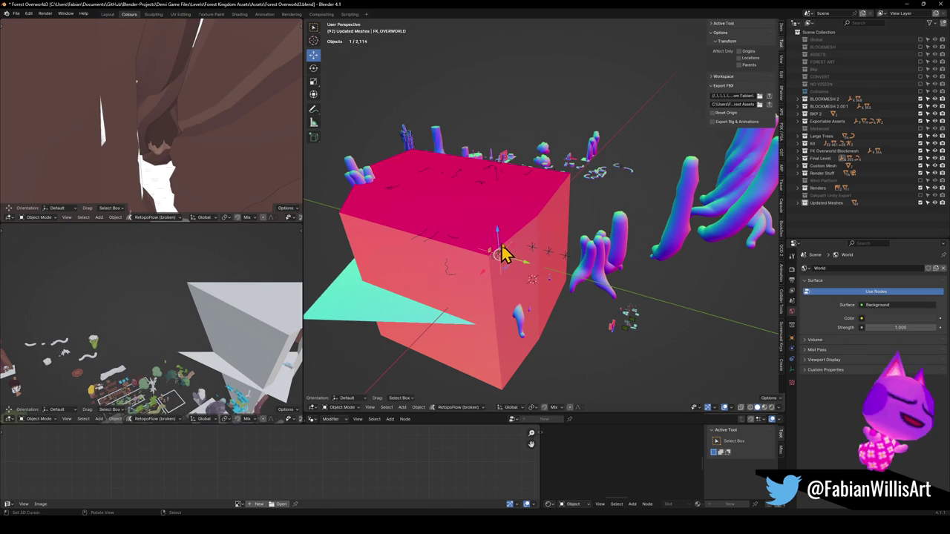
key("g")
key("Escape")
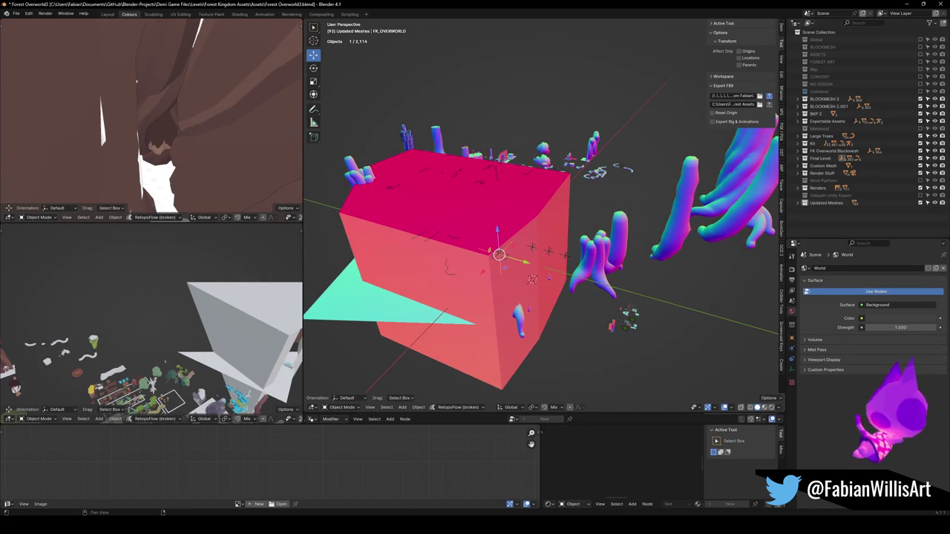
- Move the small level pieces into Final Level, excluding Large Trees and Updated Meshes
key("shift+bracketright")
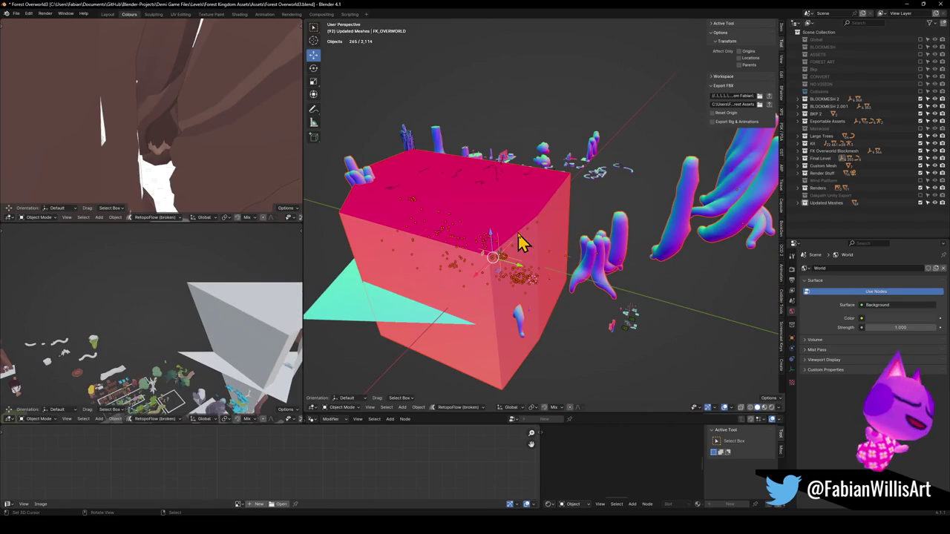
key("m")
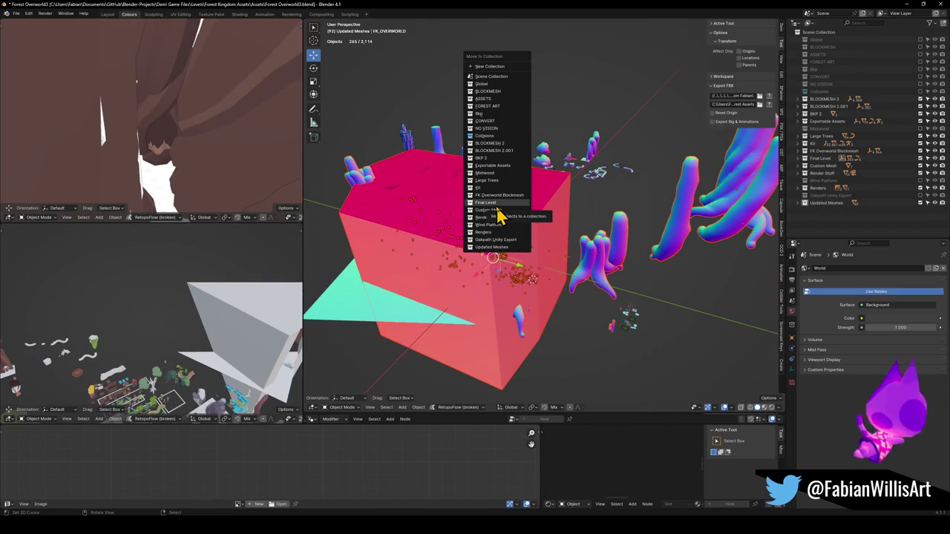
left_click(498, 211)
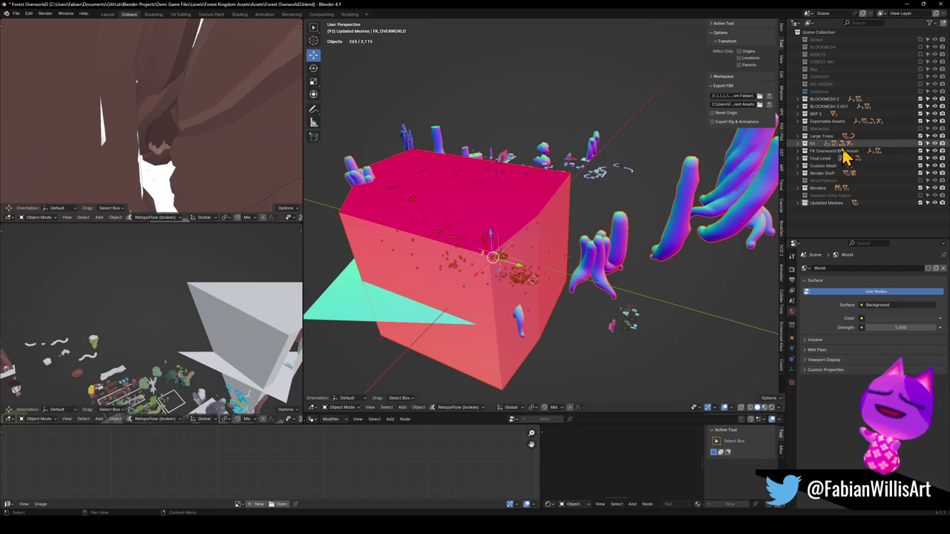
left_click(920, 137)
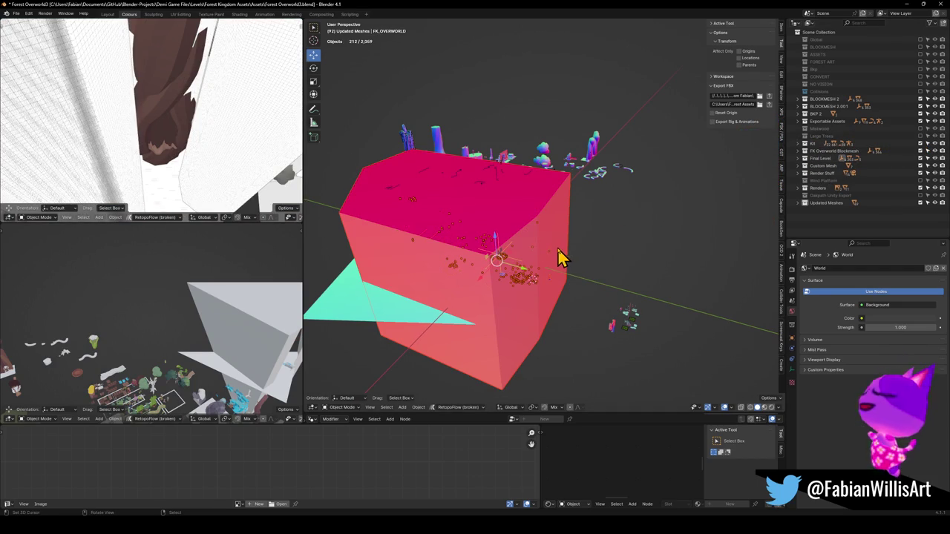
key("m")
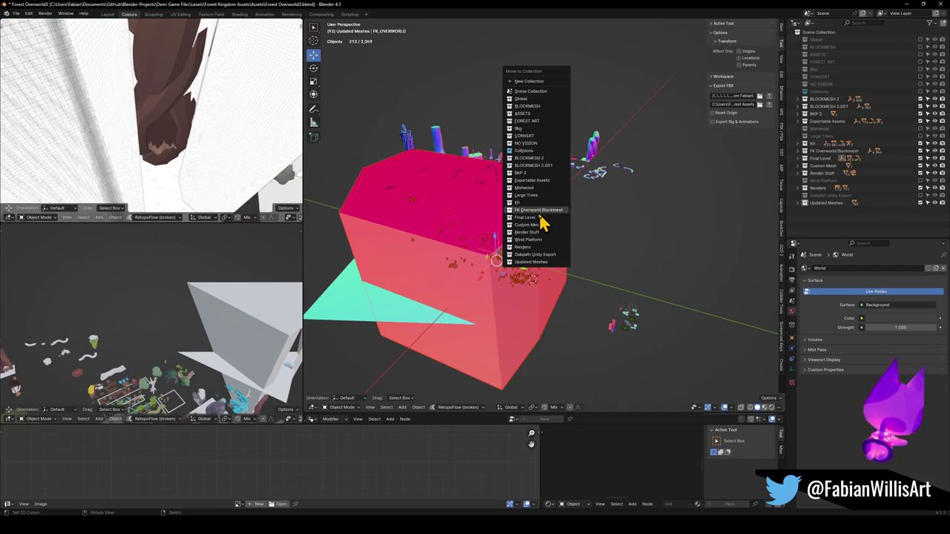
left_click(525, 217)
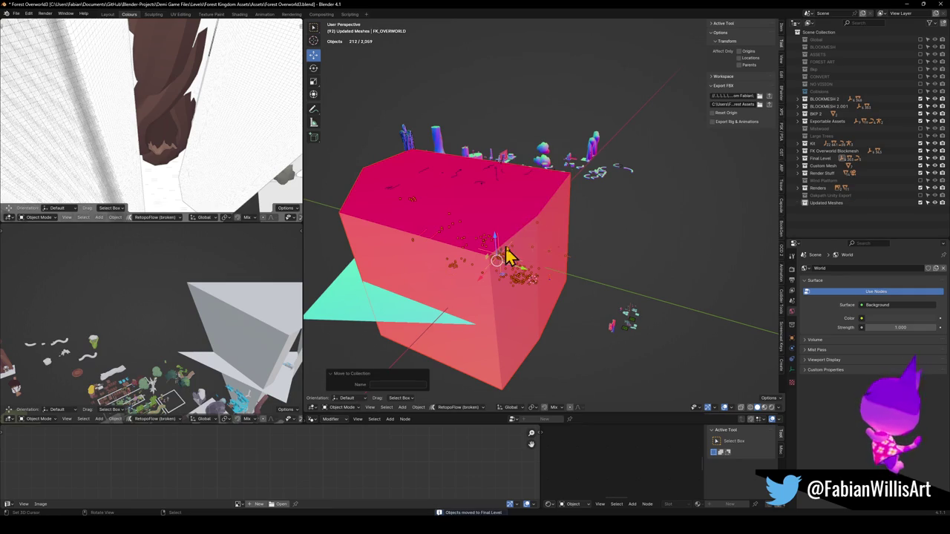
left_click(921, 203)
- Exclude Renders, Render Stuff, Custom Mesh, FK Overworld Blockmesh, Kit, Exportable Assets, BKP 2 and both BLOCKMESH 2 collections
left_click(920, 189)
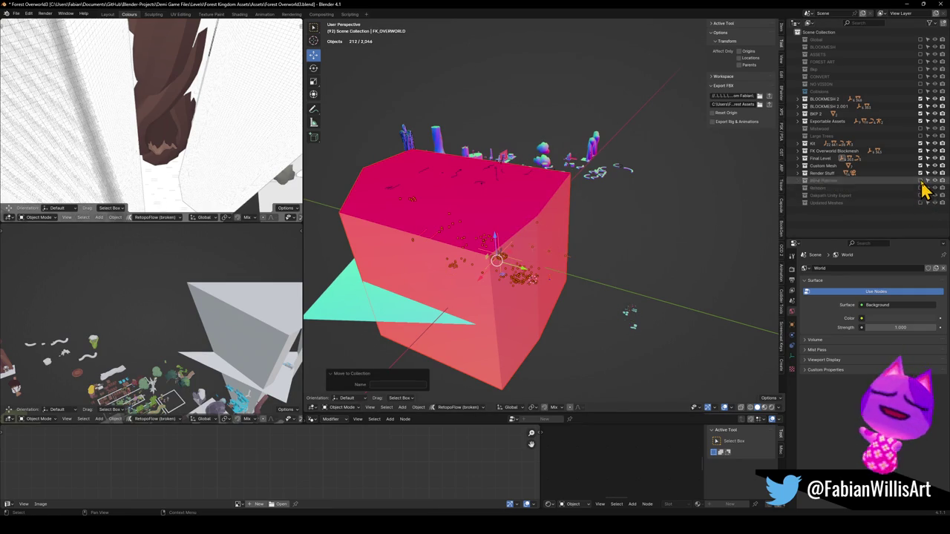
left_click(921, 173)
left_click(920, 166)
left_click(921, 151)
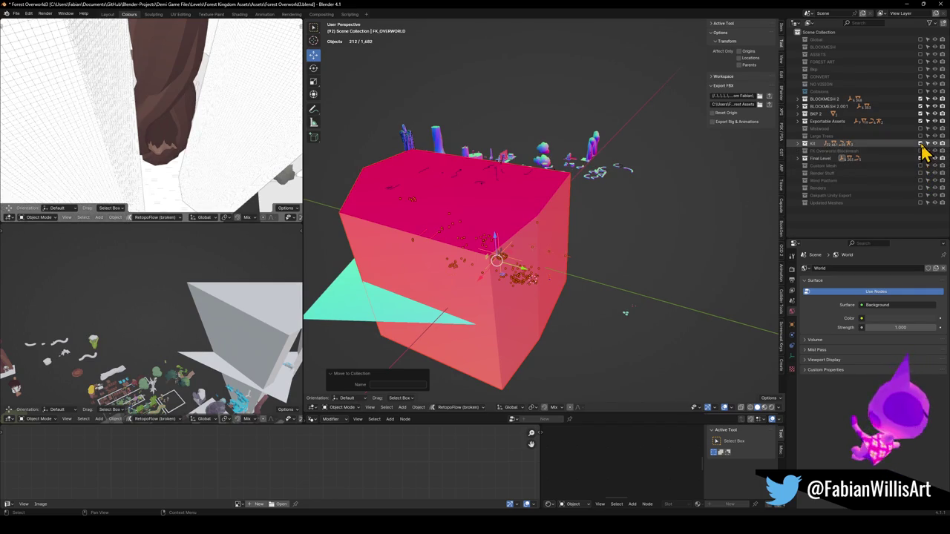
left_click(920, 143)
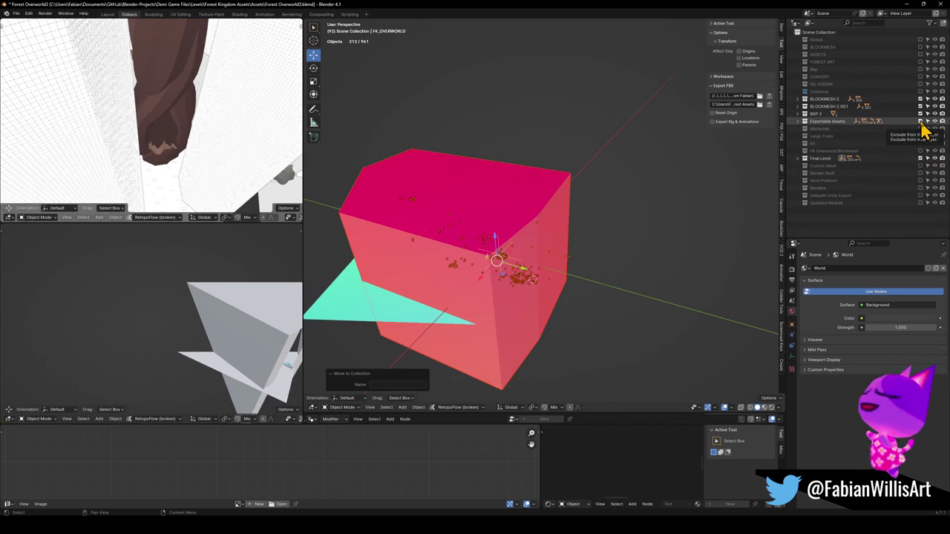
left_click(920, 121)
left_click(921, 113)
left_click(920, 106)
left_click(920, 99)
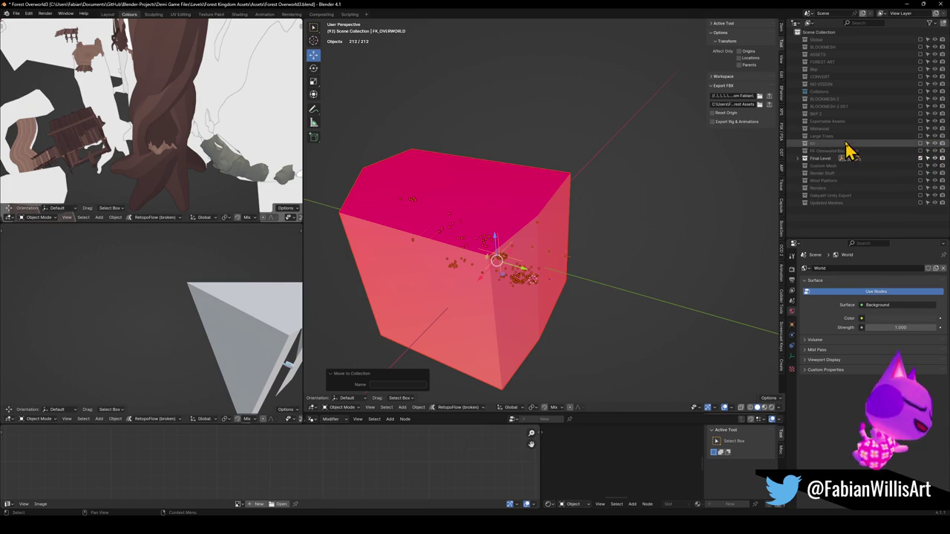
- Bring Large Trees back into the scene, select all and save Forest Overworld3.blend
left_click(504, 272)
left_click(500, 257)
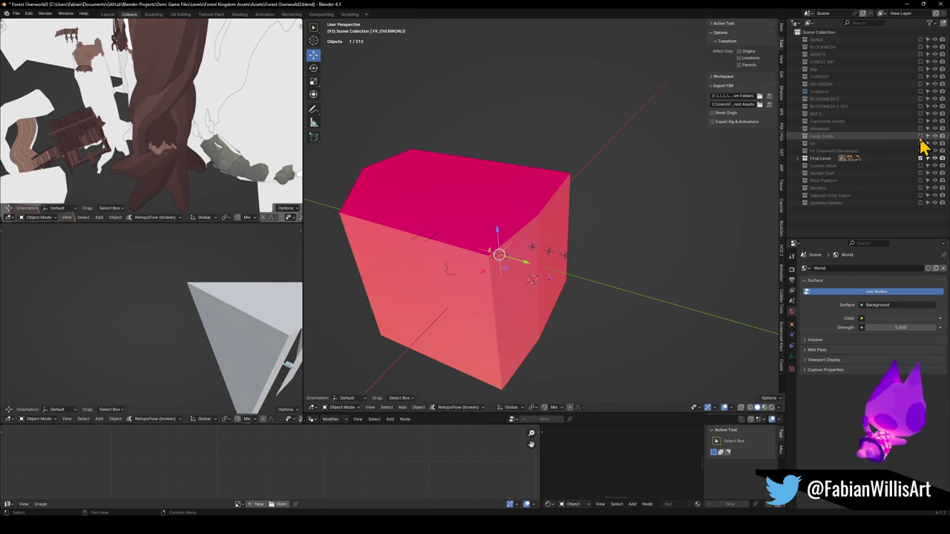
left_click(921, 137)
left_click(497, 256)
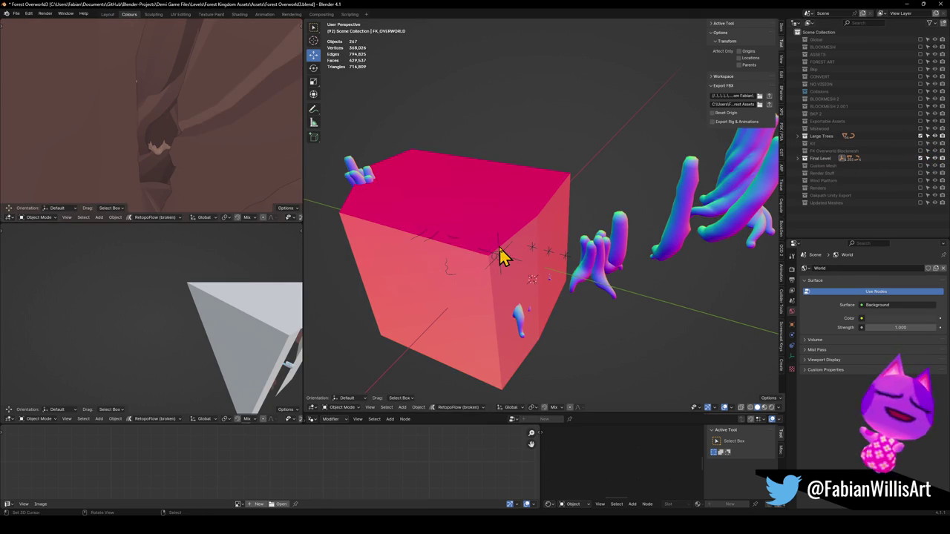
left_click(500, 257)
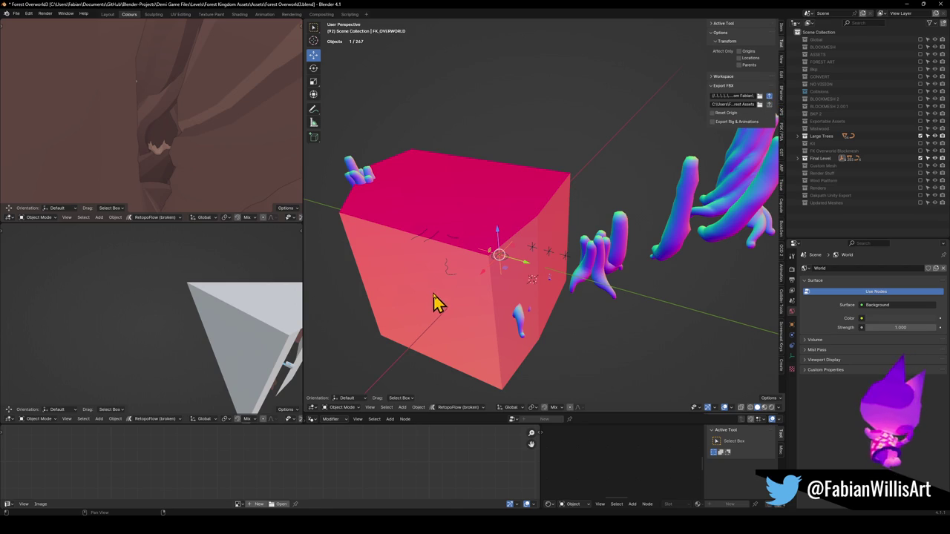
key("a")
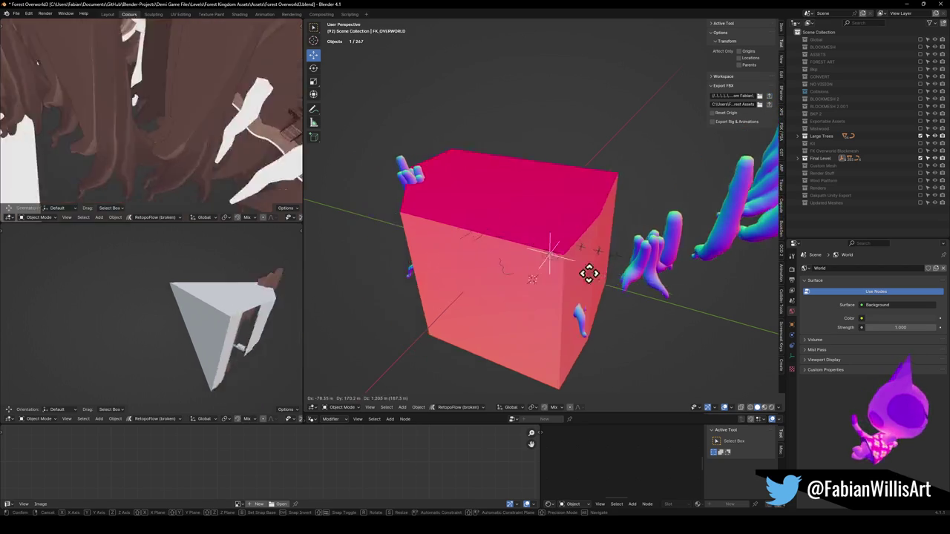
key("ctrl+s")
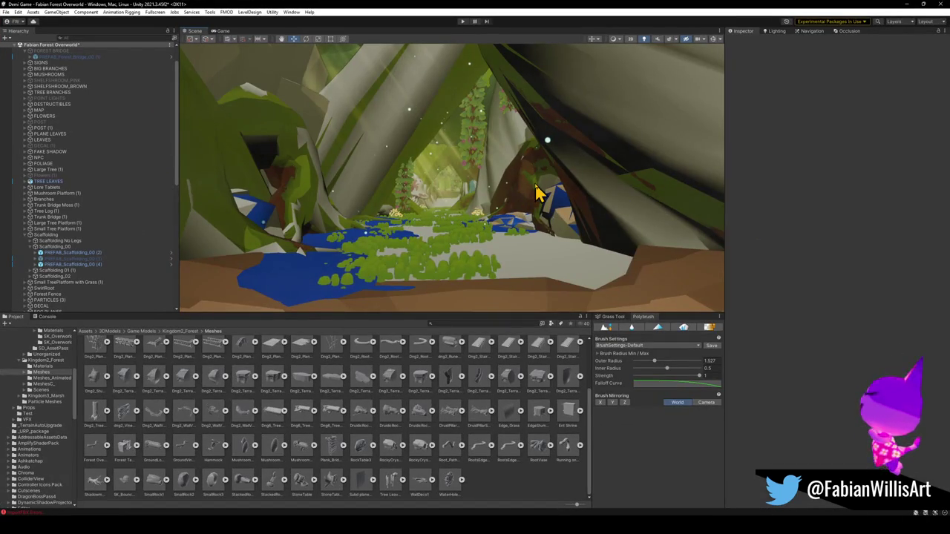
mouse_move(537, 191)
right_mouse_down()
mouse_move(516, 187)
mouse_move(524, 208)
right_mouse_up()
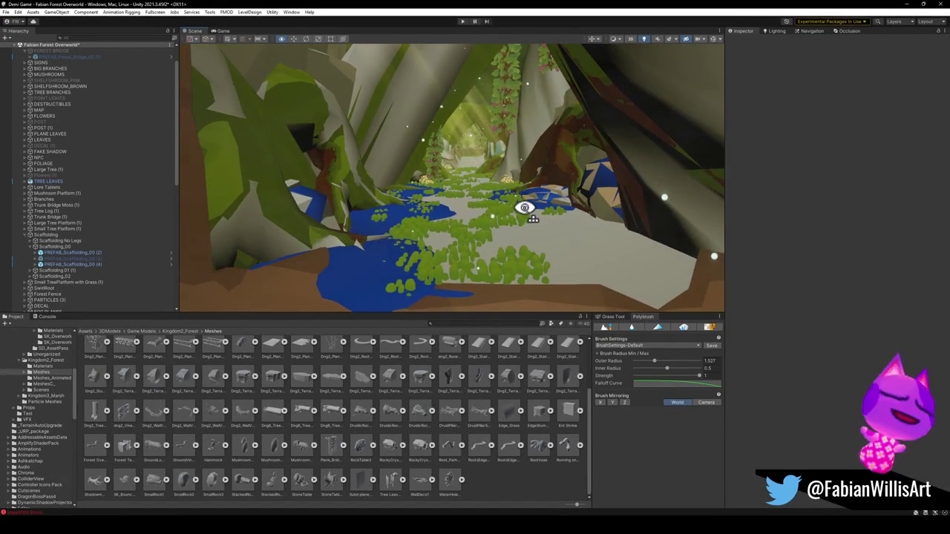
right_click_drag(524, 207, 534, 202)
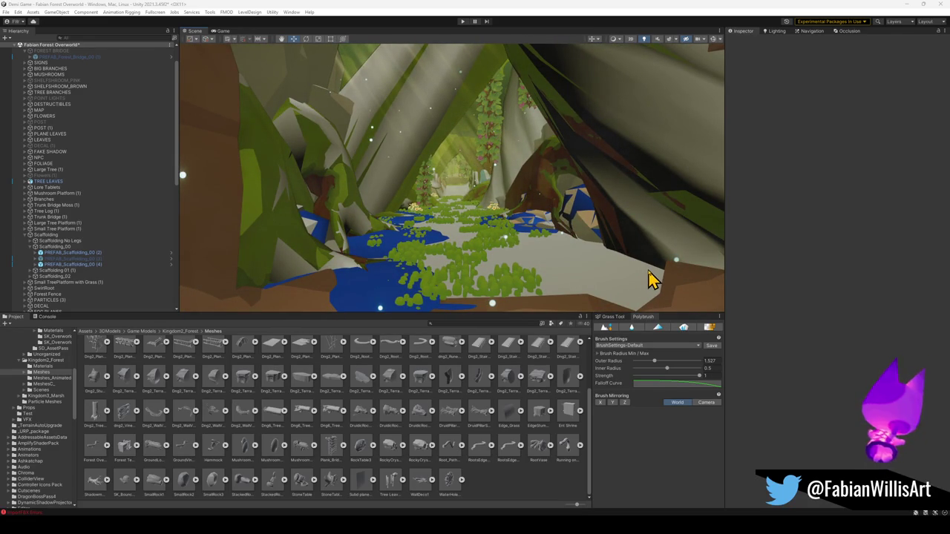
mouse_move(515, 221)
right_mouse_down()
mouse_move(511, 205)
mouse_move(523, 199)
mouse_move(503, 163)
mouse_move(524, 96)
mouse_move(539, 140)
mouse_move(534, 70)
mouse_move(435, 112)
mouse_move(576, 303)
mouse_move(483, 213)
mouse_move(571, 200)
mouse_move(556, 168)
mouse_move(594, 155)
mouse_move(597, 118)
mouse_move(558, 100)
mouse_move(596, 123)
mouse_move(391, 142)
mouse_move(540, 155)
mouse_move(526, 161)
mouse_move(530, 173)
right_mouse_up()
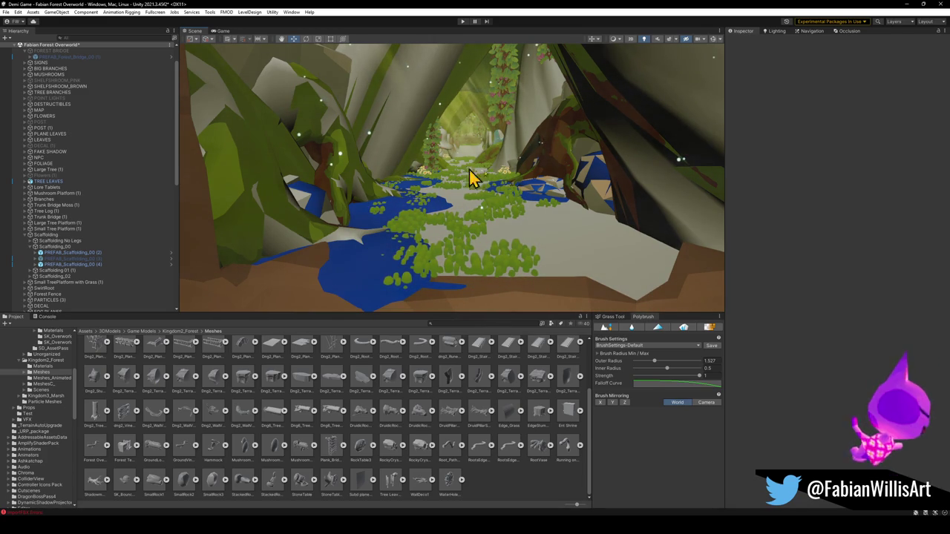
mouse_move(41, 113)
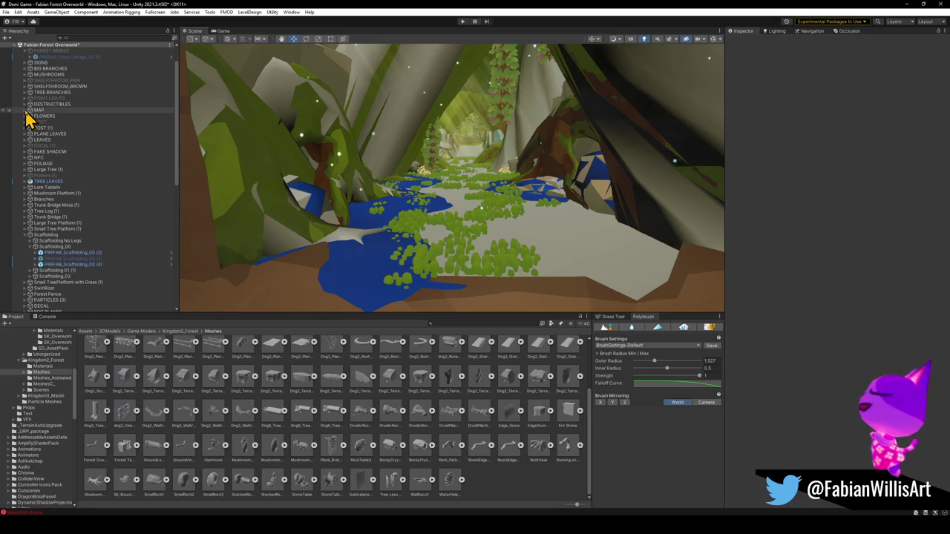
left_click(26, 110)
left_click(52, 117)
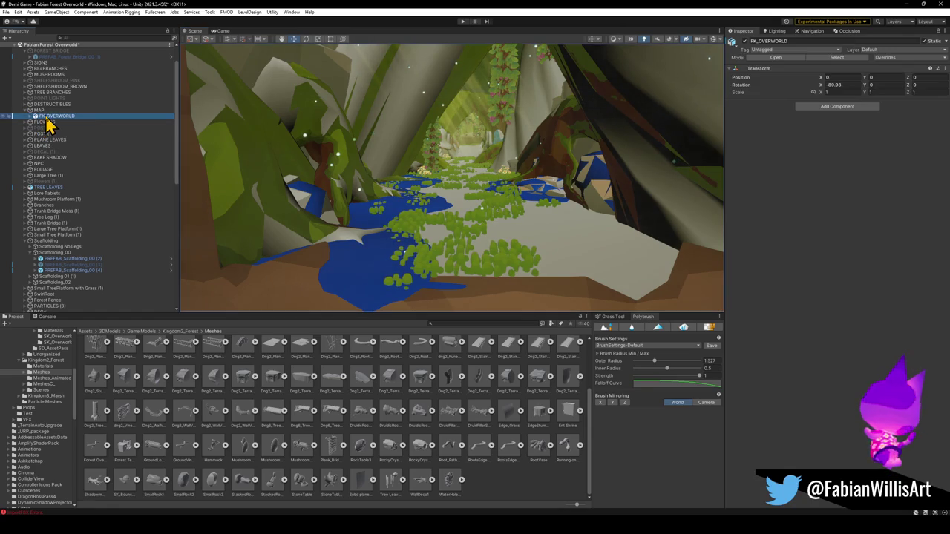
left_click(746, 42)
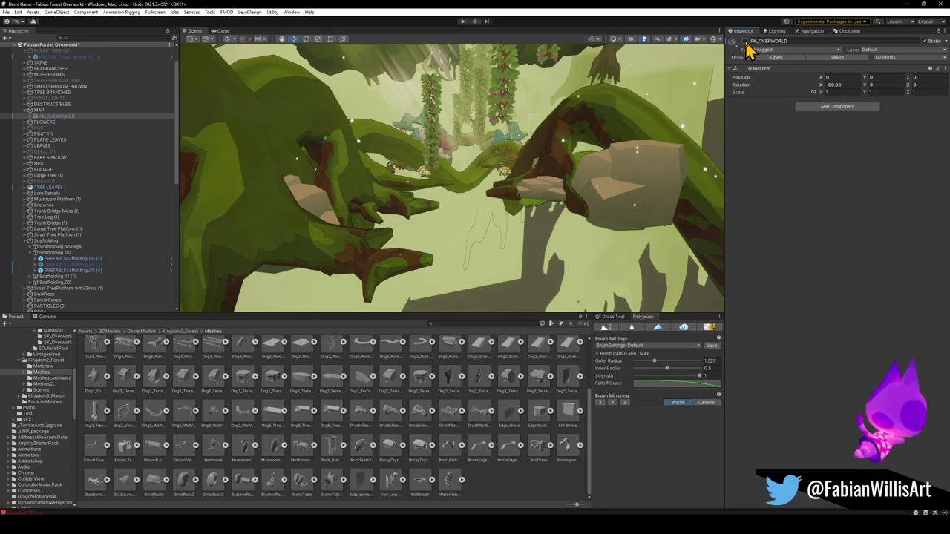
left_click(745, 42)
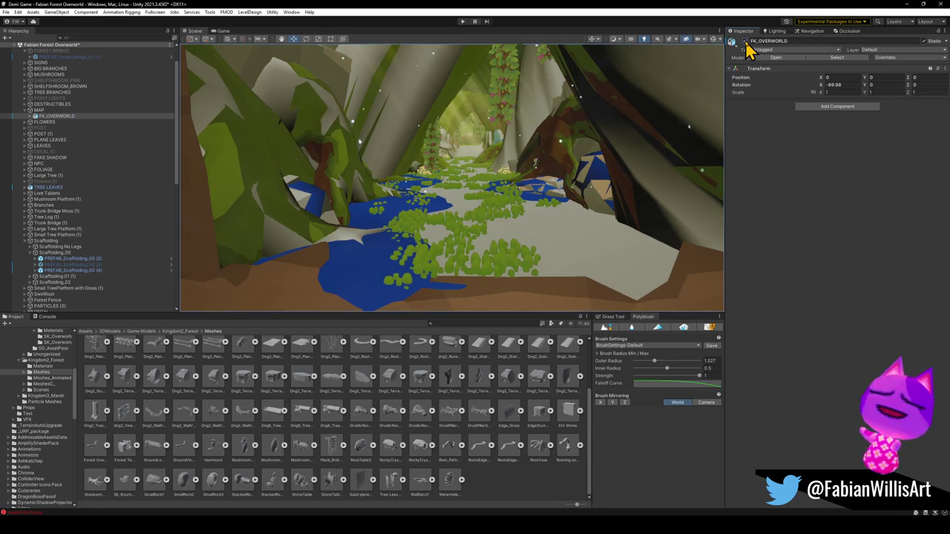
left_click(532, 141)
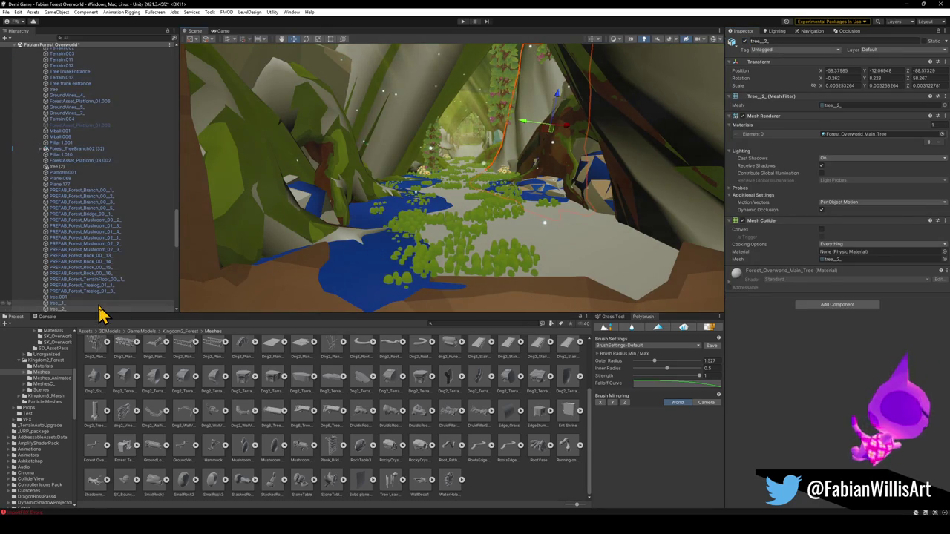
scroll(106, 282, "down", 3)
scroll(126, 256, "down", 2)
left_click(88, 245)
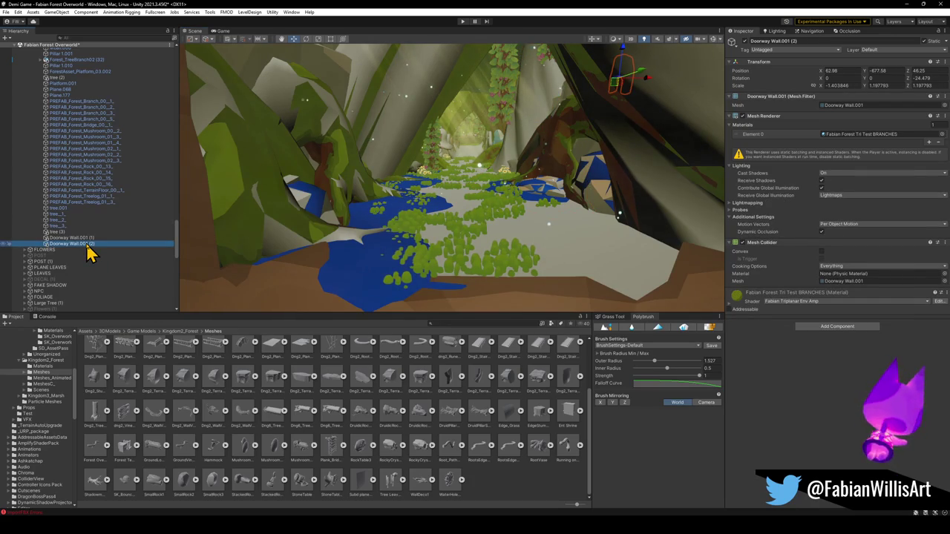
left_click(88, 239, "shift")
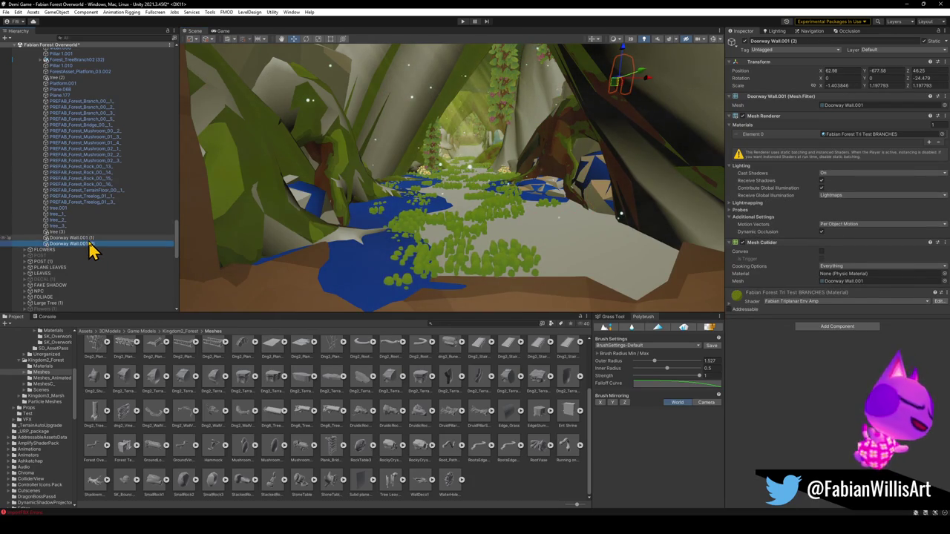
key("Delete")
left_click(58, 232)
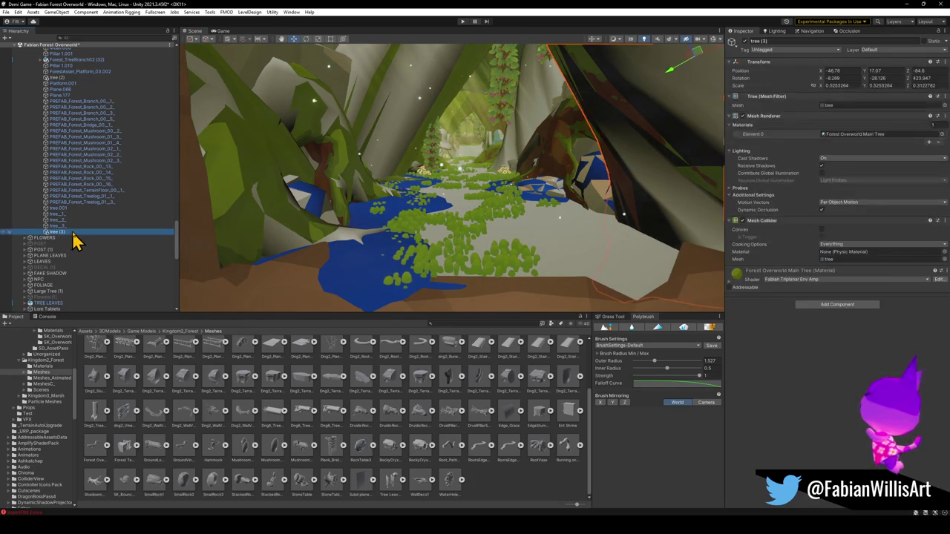
key("Delete")
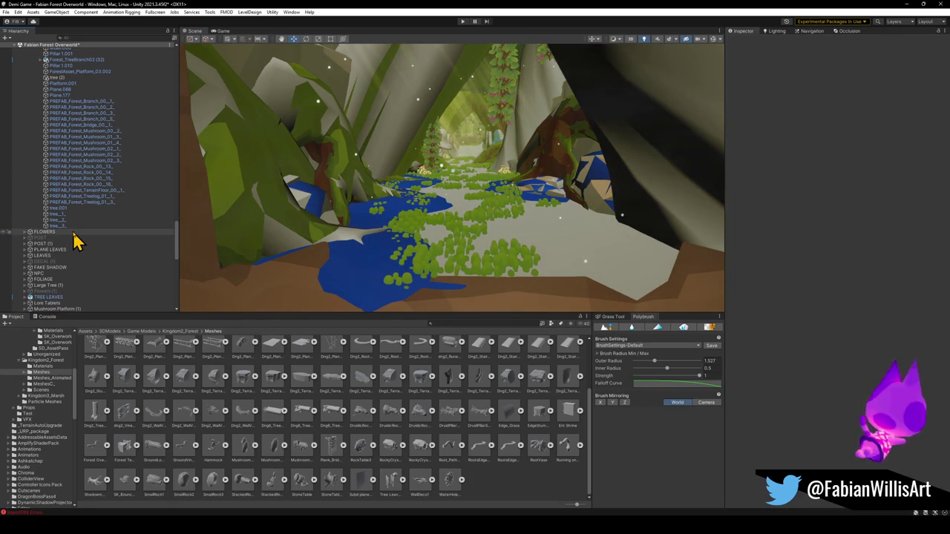
scroll(89, 156, "up", 3)
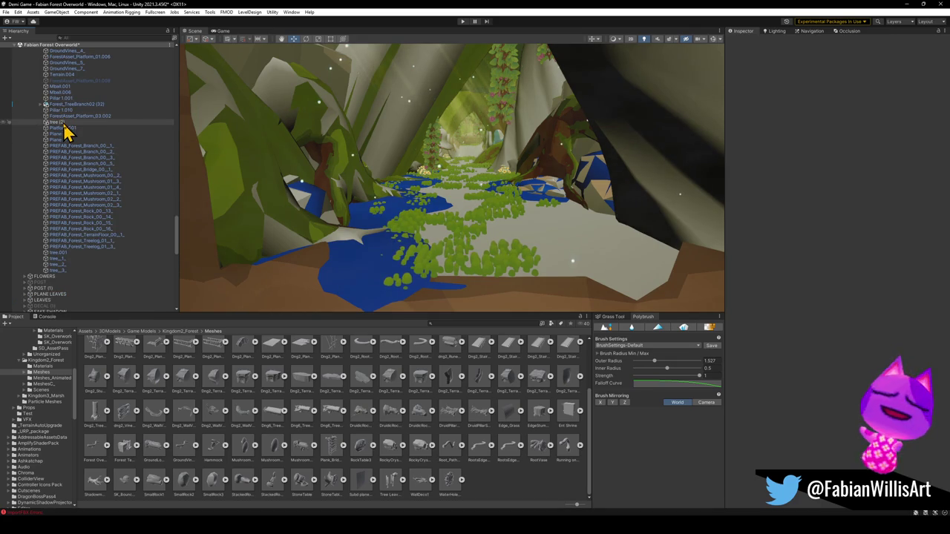
left_click(59, 122)
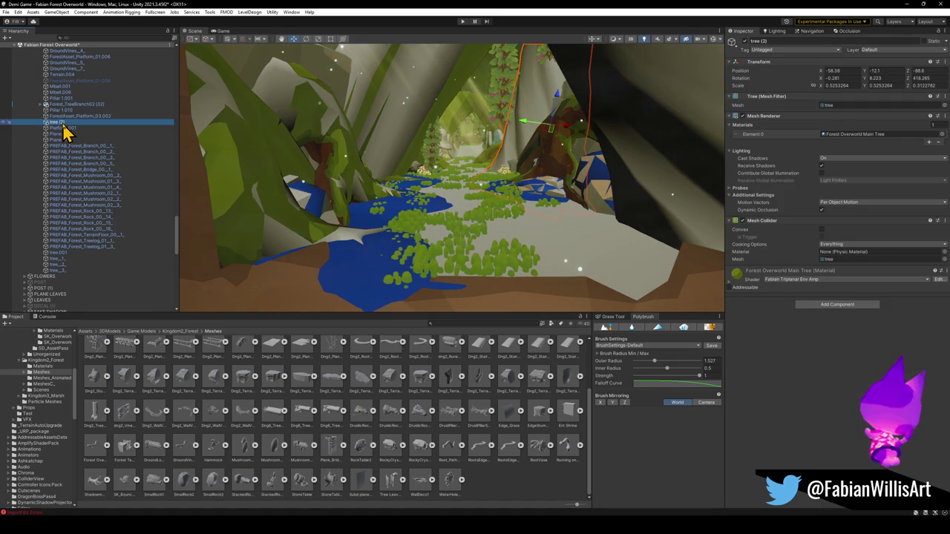
key("Delete")
scroll(69, 149, "up", 2)
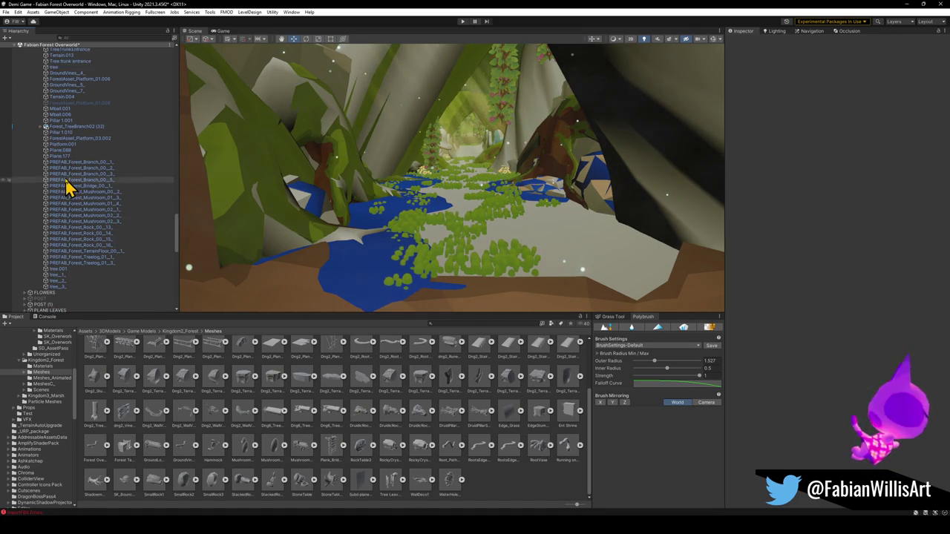
scroll(81, 175, "up", 2)
left_click(42, 171)
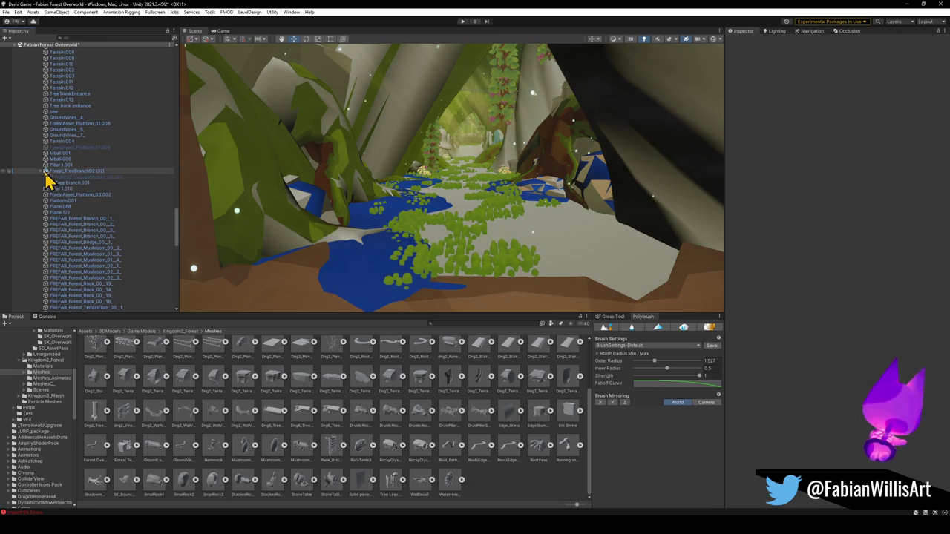
left_click(40, 172)
scroll(80, 173, "up", 5)
scroll(83, 174, "up", 5)
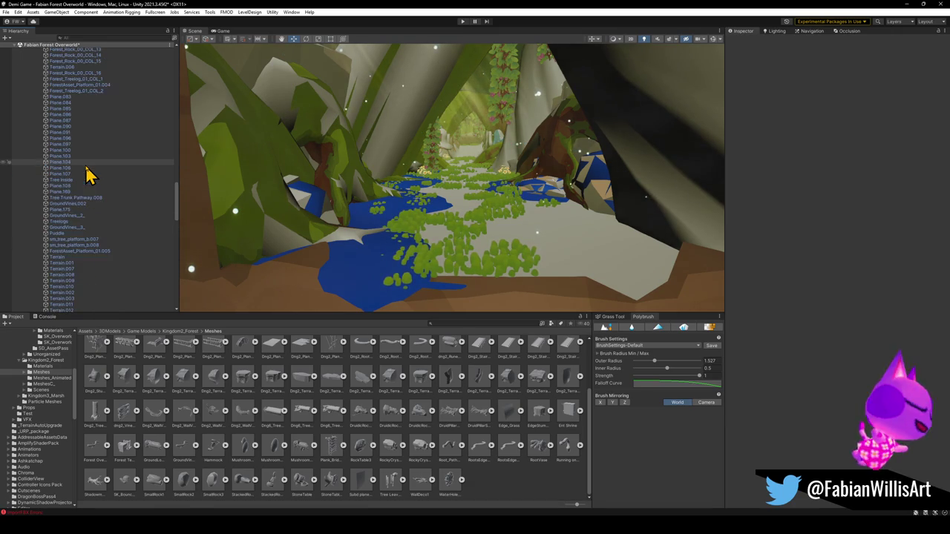
scroll(85, 174, "up", 4)
scroll(85, 174, "up", 4)
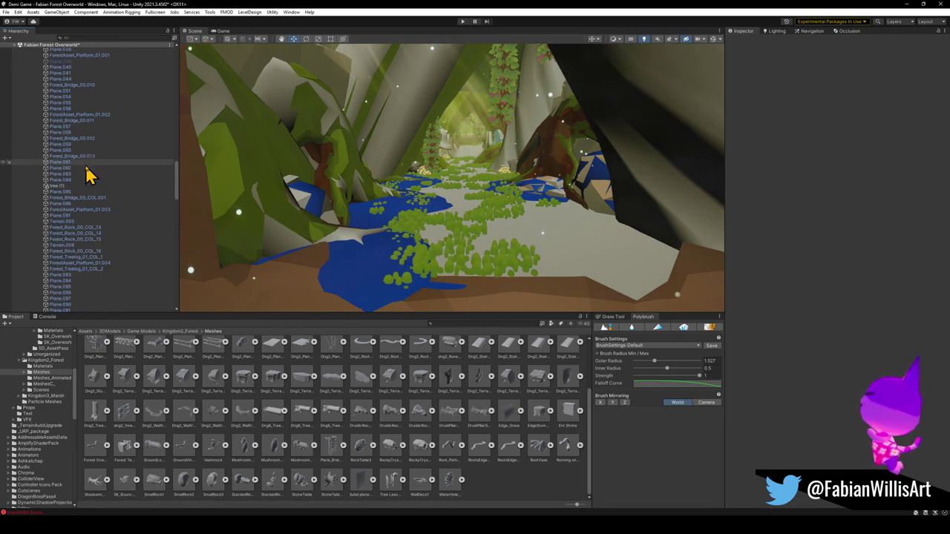
left_click(64, 187)
key("Delete")
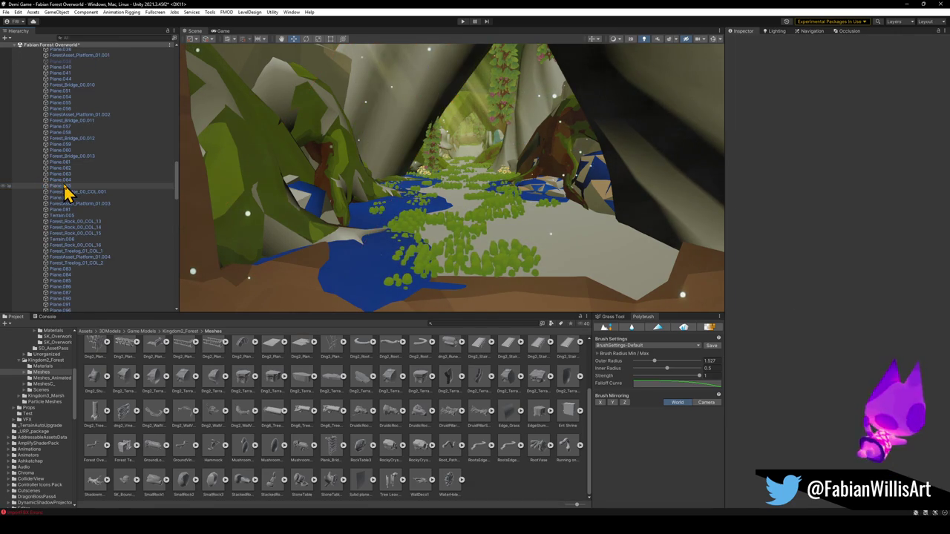
scroll(74, 186, "up", 5)
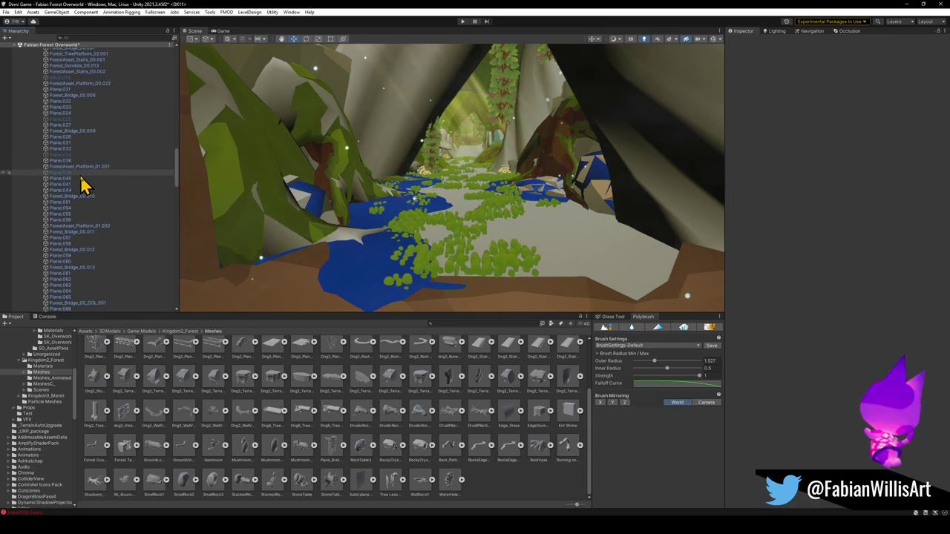
left_click(80, 174)
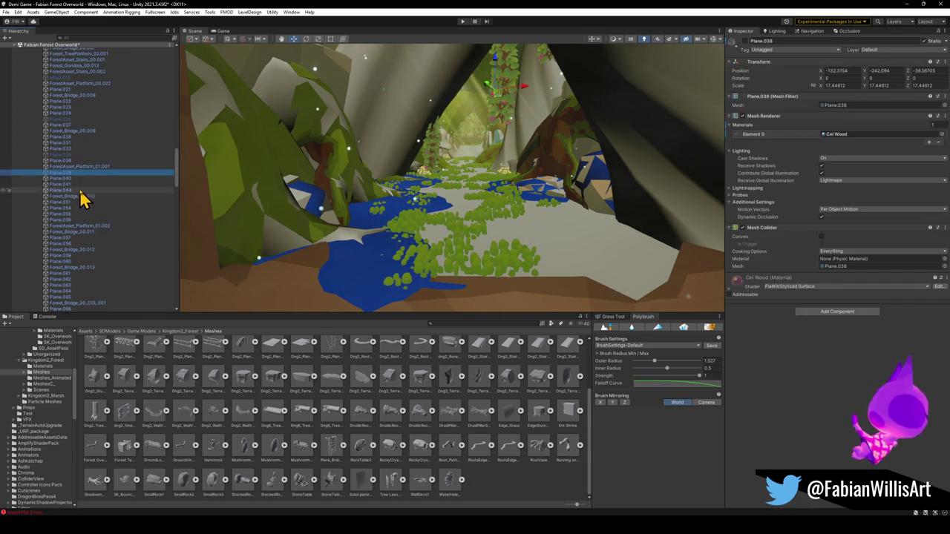
left_click(745, 42)
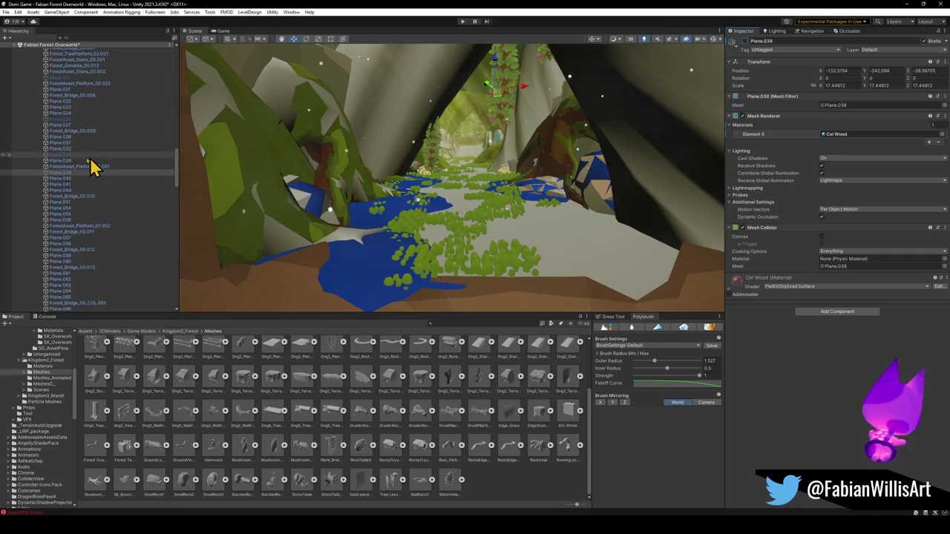
scroll(79, 164, "up", 3)
scroll(115, 150, "up", 3)
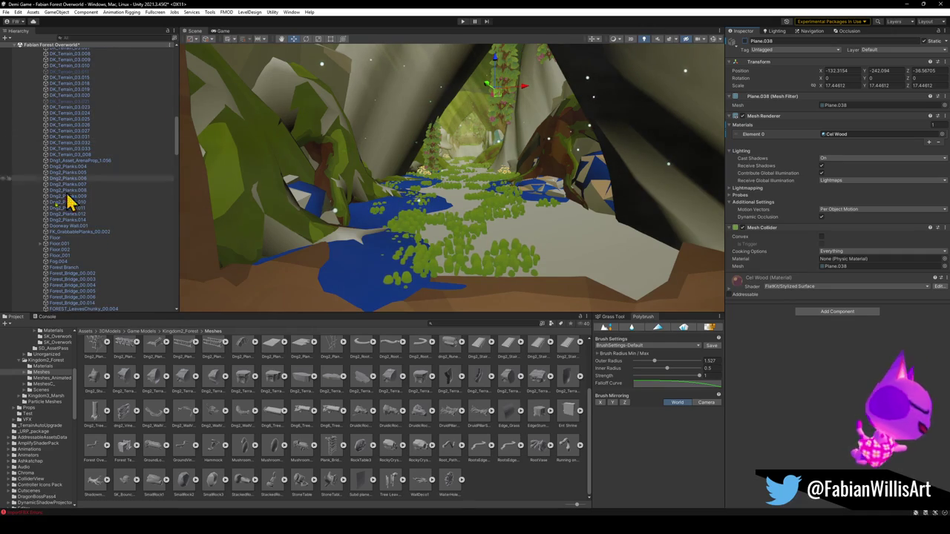
scroll(109, 221, "up", 5)
scroll(109, 221, "up", 5)
scroll(106, 218, "up", 5)
scroll(101, 208, "up", 5)
scroll(80, 201, "up", 5)
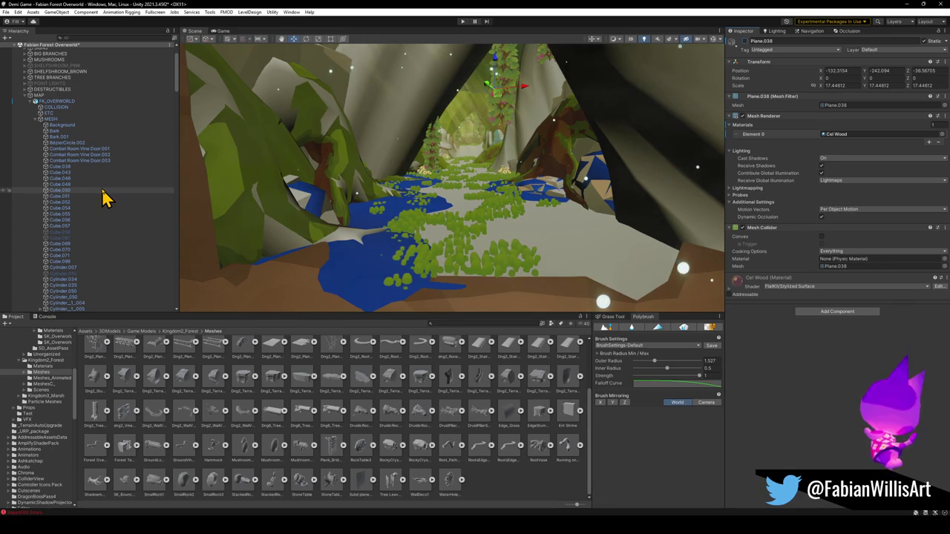
left_click(565, 234)
left_click(557, 249)
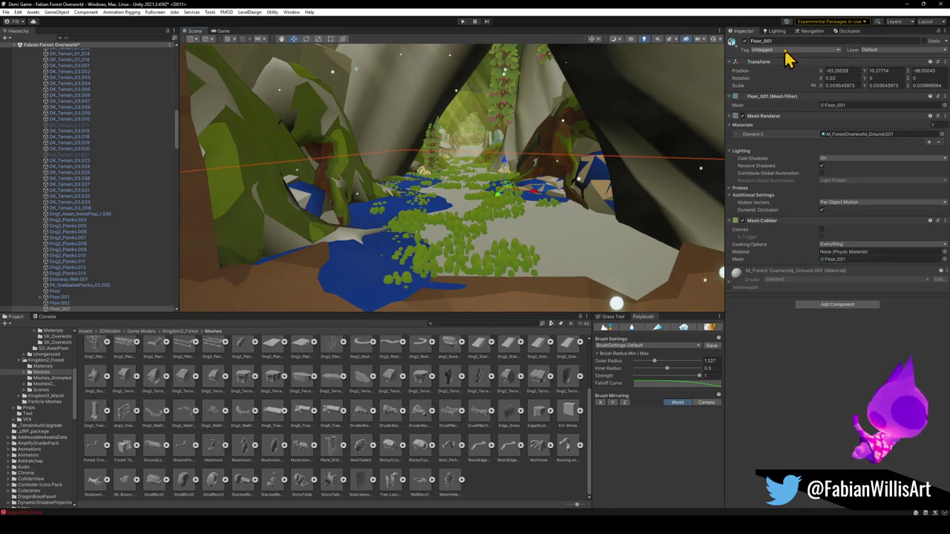
left_click(745, 41)
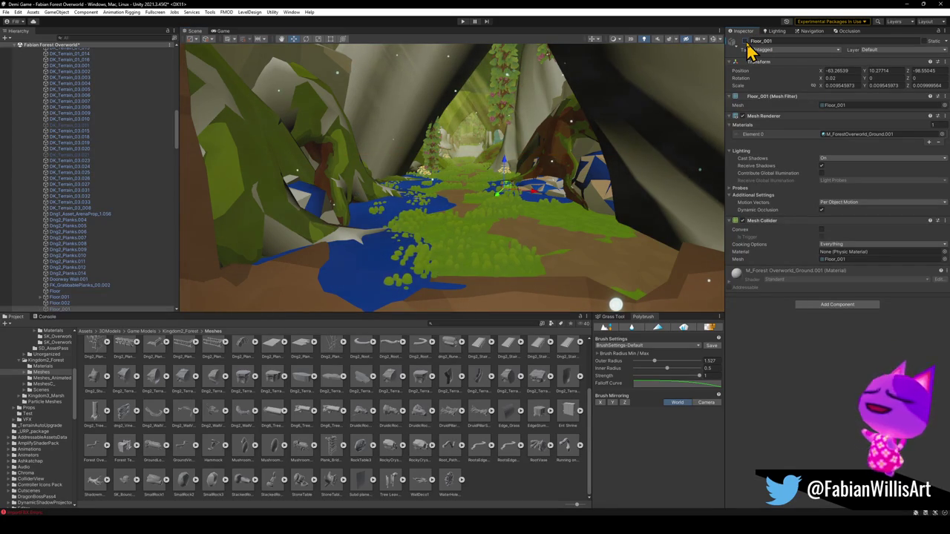
left_click(497, 496)
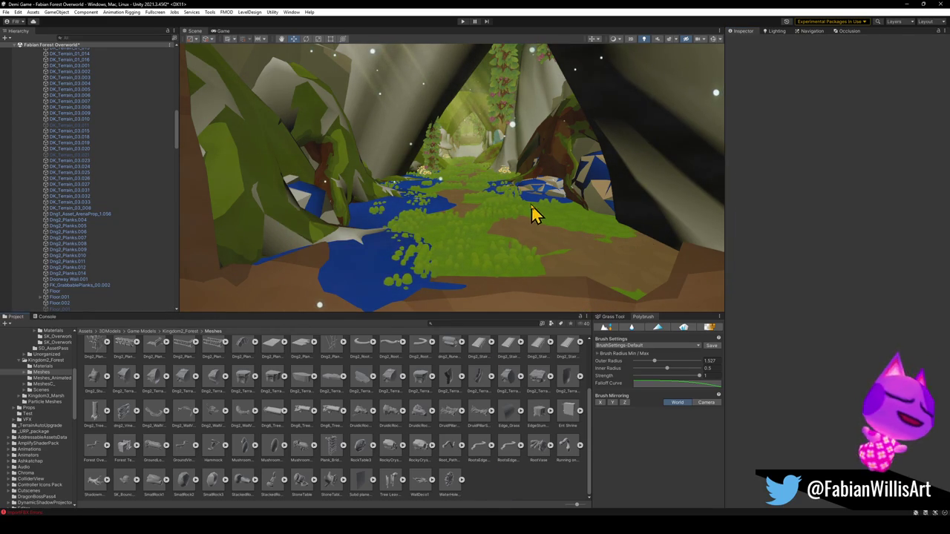
mouse_move(466, 232)
right_mouse_down()
mouse_move(459, 211)
mouse_move(357, 250)
right_mouse_up()
left_click(267, 270)
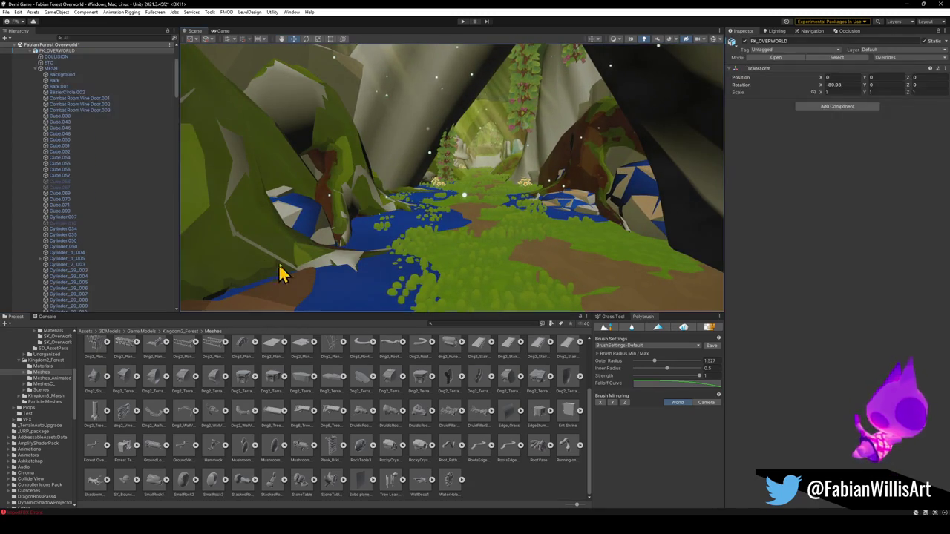
left_click(324, 271)
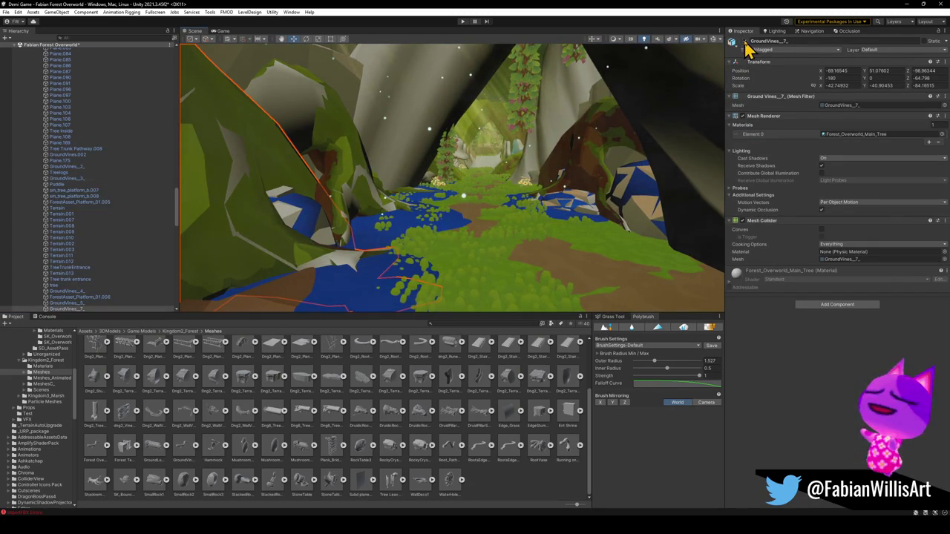
left_click(304, 115)
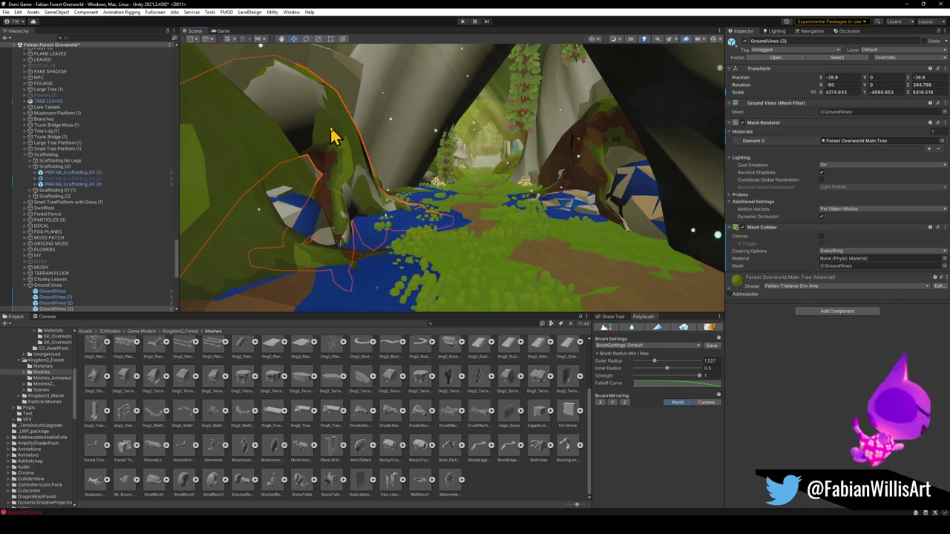
right_click_drag(363, 187, 399, 190)
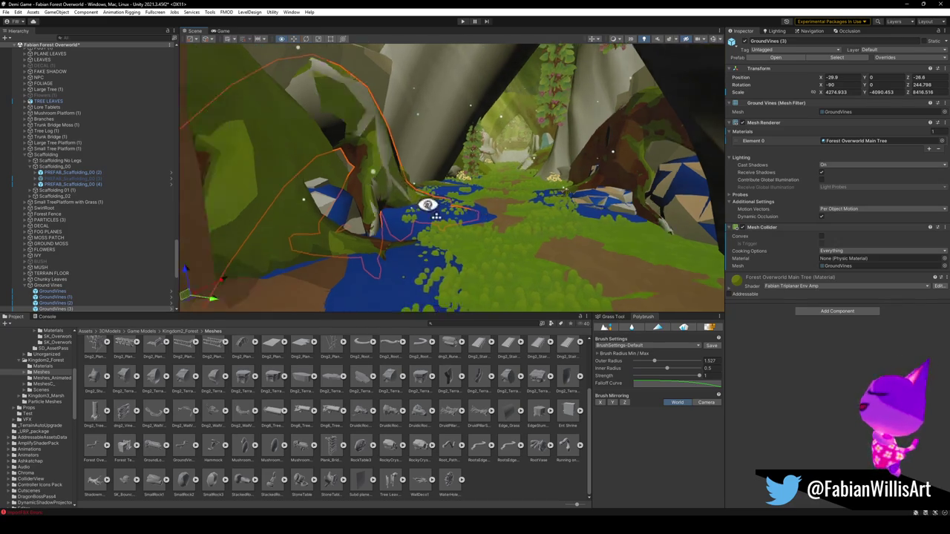
left_click(397, 205)
left_click(397, 209)
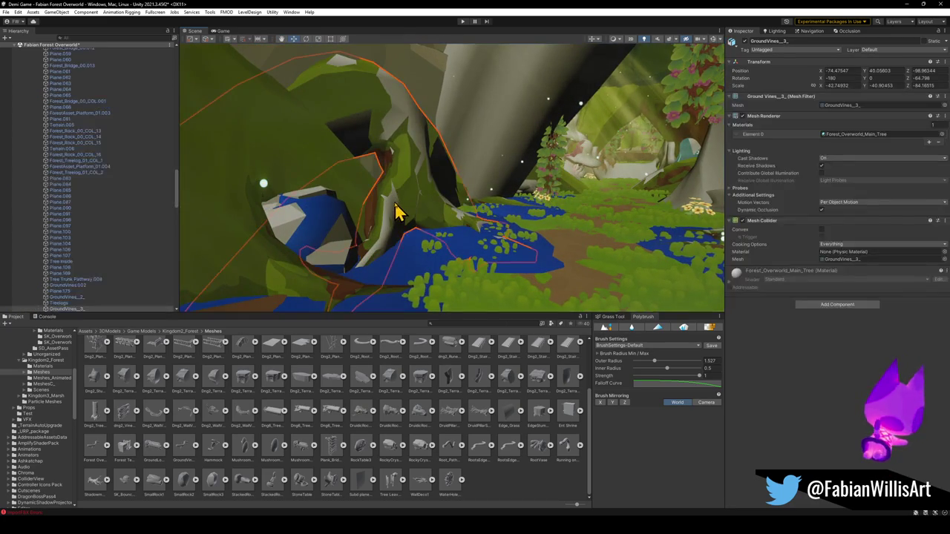
mouse_move(654, 89)
right_mouse_down()
mouse_move(458, 169)
mouse_move(368, 228)
right_mouse_up()
left_click(902, 4)
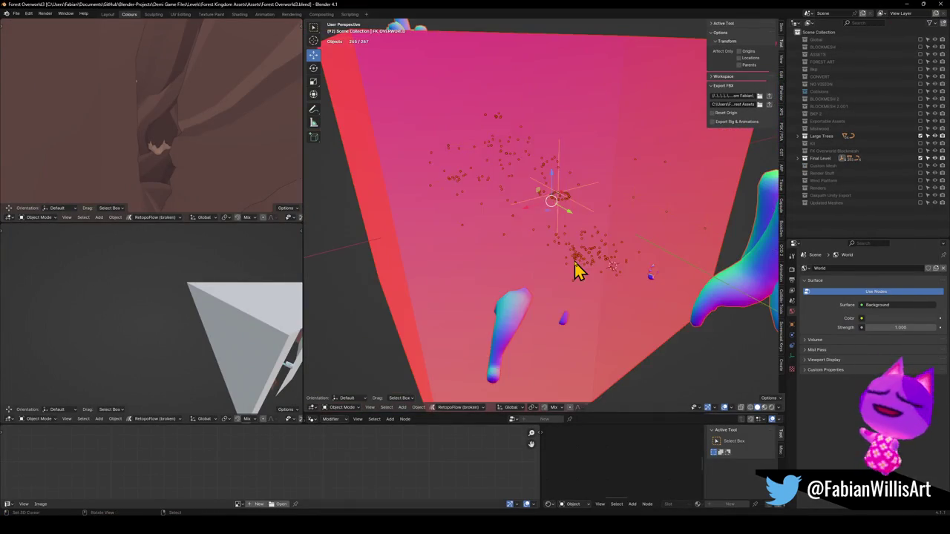
- Walk into the forest and delete the first stray objects among the tree roots
key("alt+a")
key("shift+grave")
key("w")
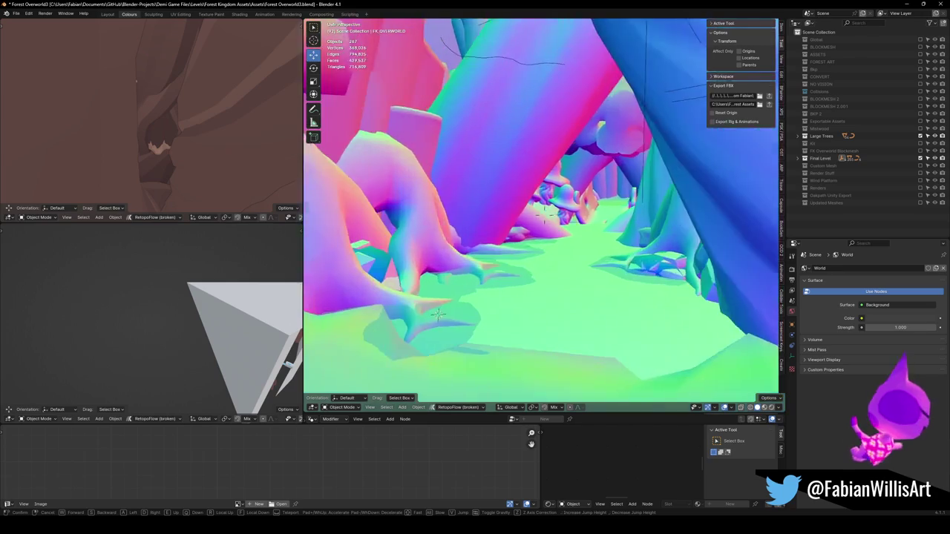
left_click(490, 248)
key("Delete")
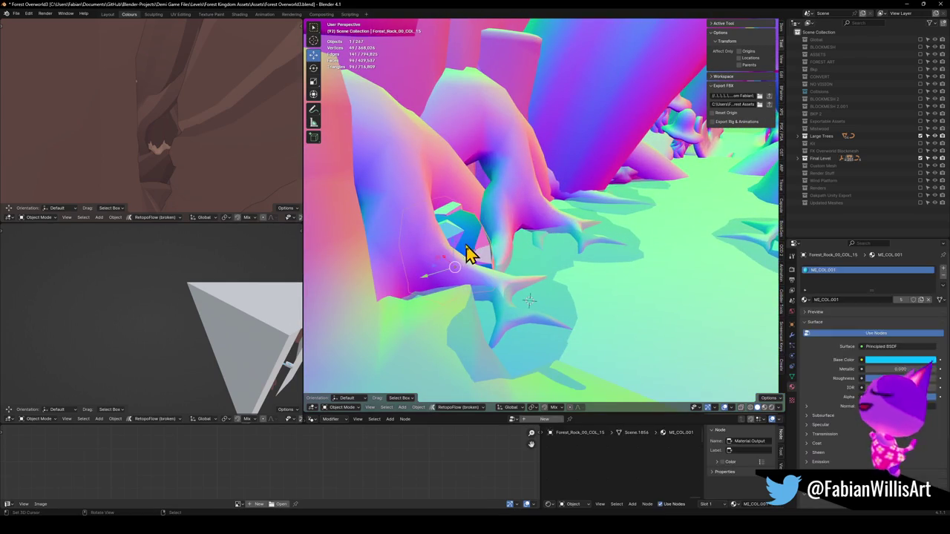
key("shift+grave")
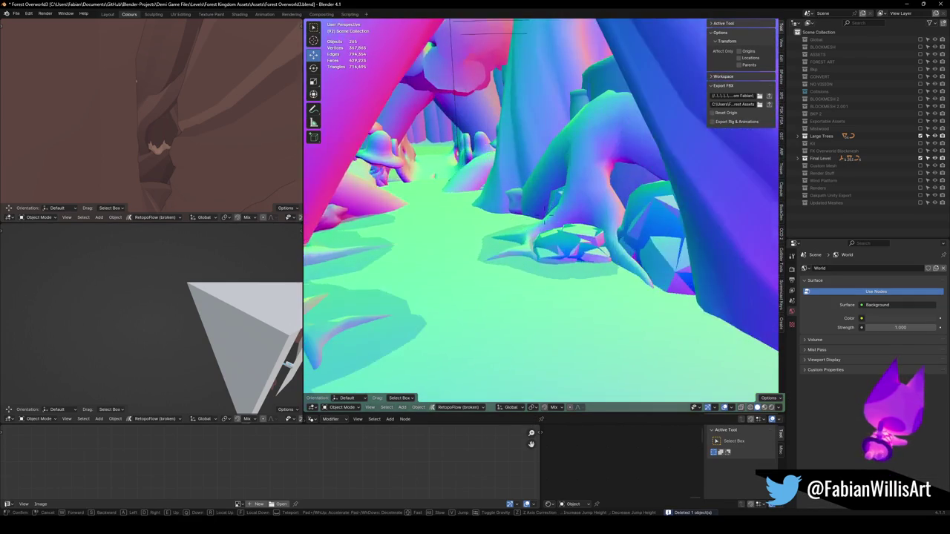
left_click(501, 251)
left_click(576, 267)
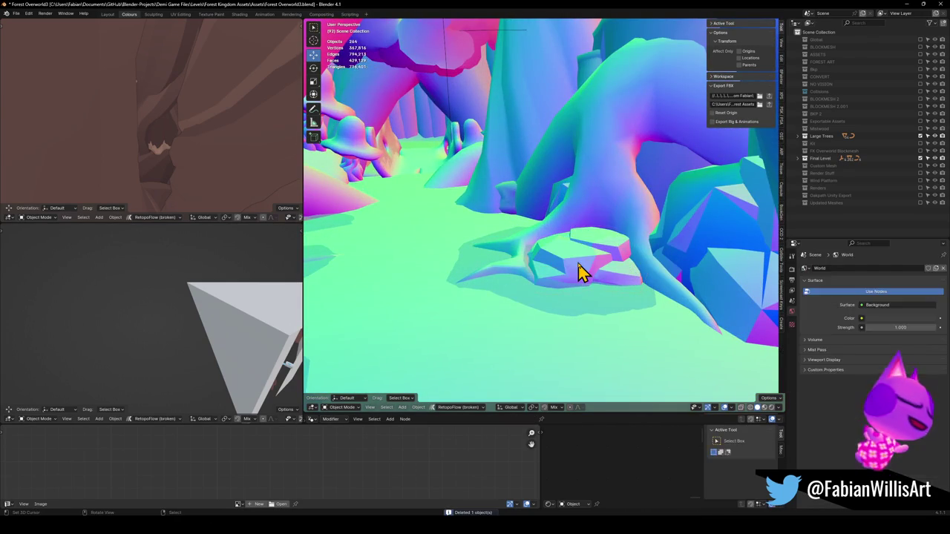
key("Delete")
- Delete the remaining stray rocks hidden in the roots, then walk on to inspect a tree
left_click(709, 254)
key("Delete")
left_click(715, 259)
key("Delete")
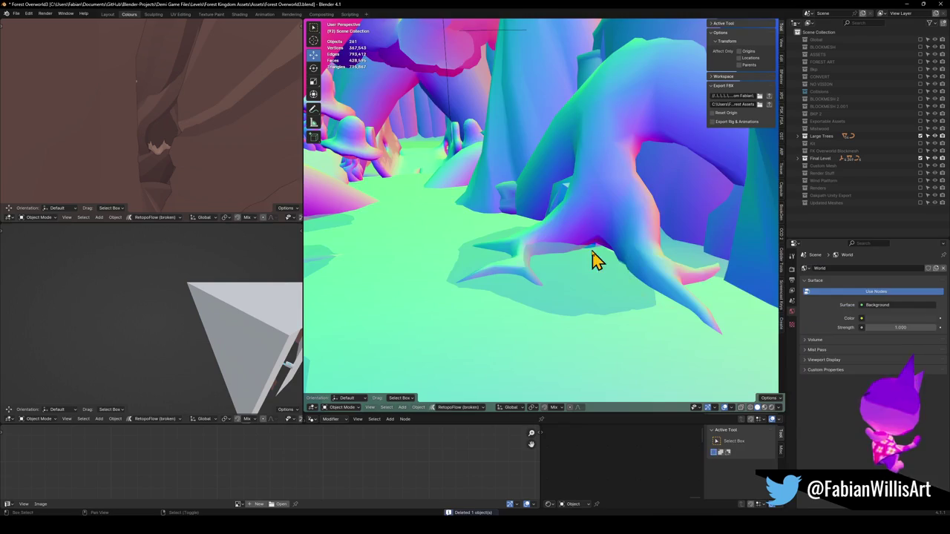
key("shift+grave")
left_click(544, 215)
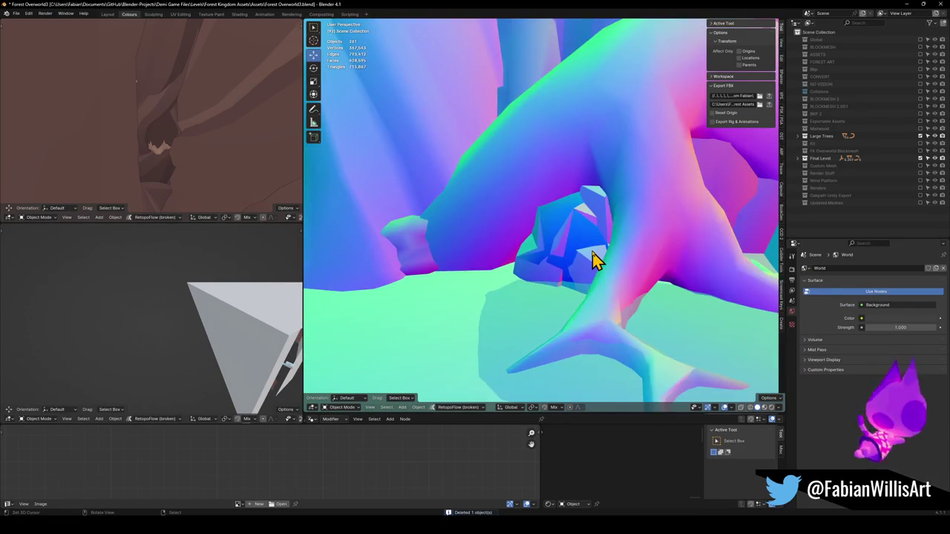
left_click(590, 258)
key("Delete")
key("shift+grave")
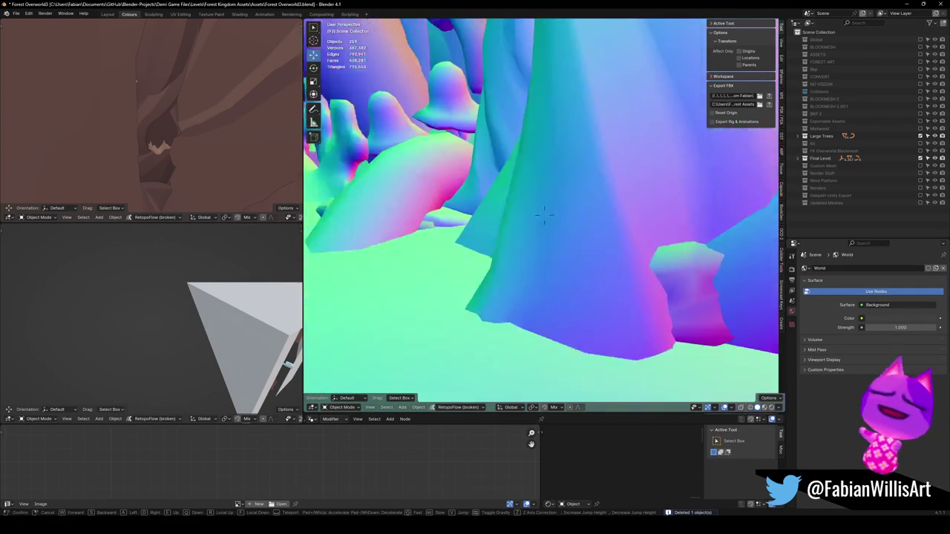
key("w")
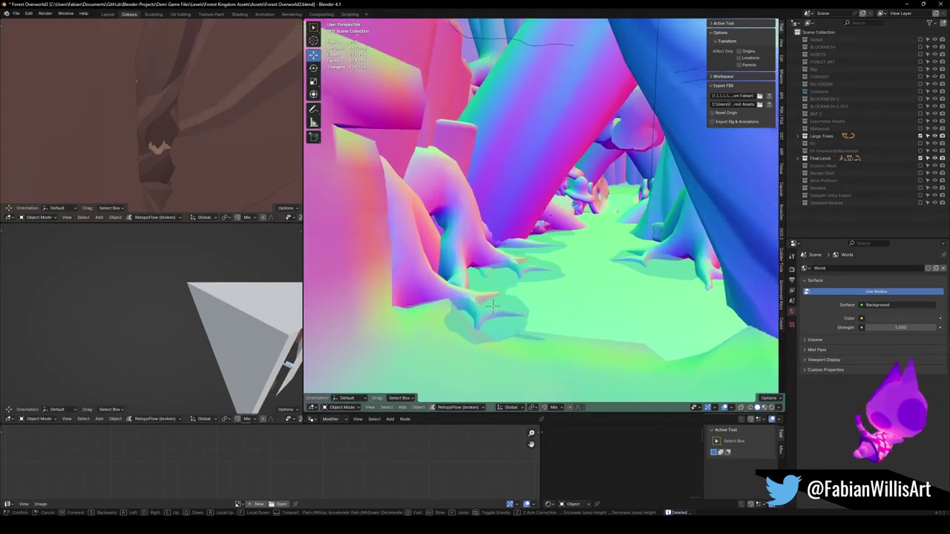
left_click(517, 266)
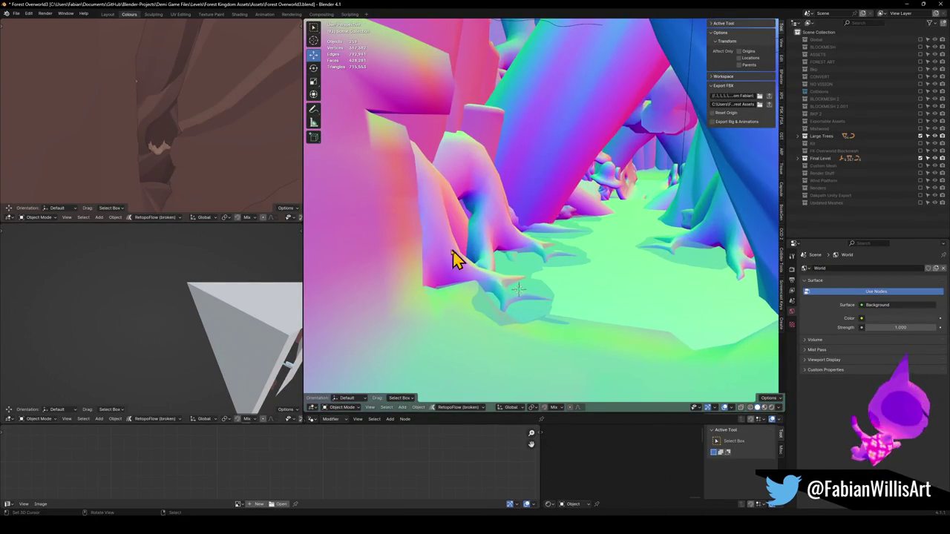
left_click(454, 265)
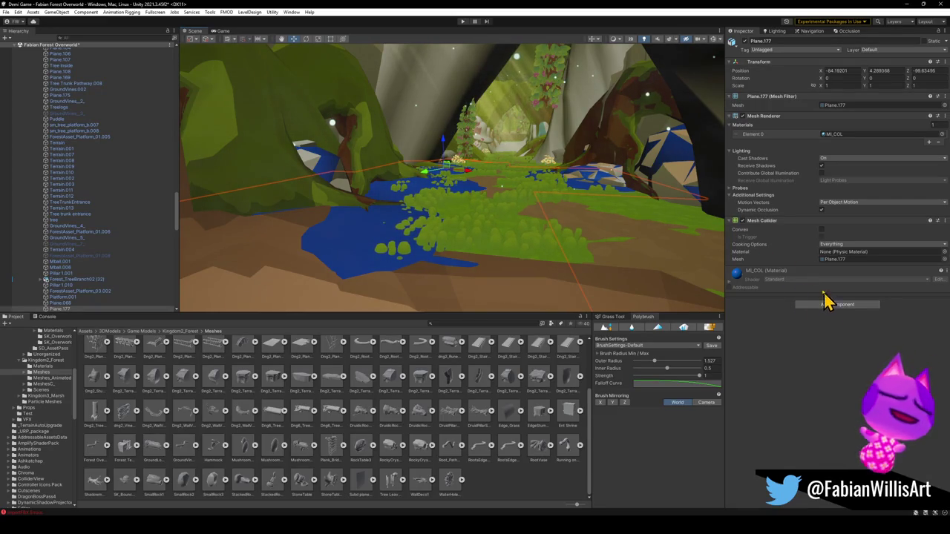
- Turn off Plane.177's Mesh Renderer in Unity and return to Blender's Forest Overworld3
left_click(742, 118)
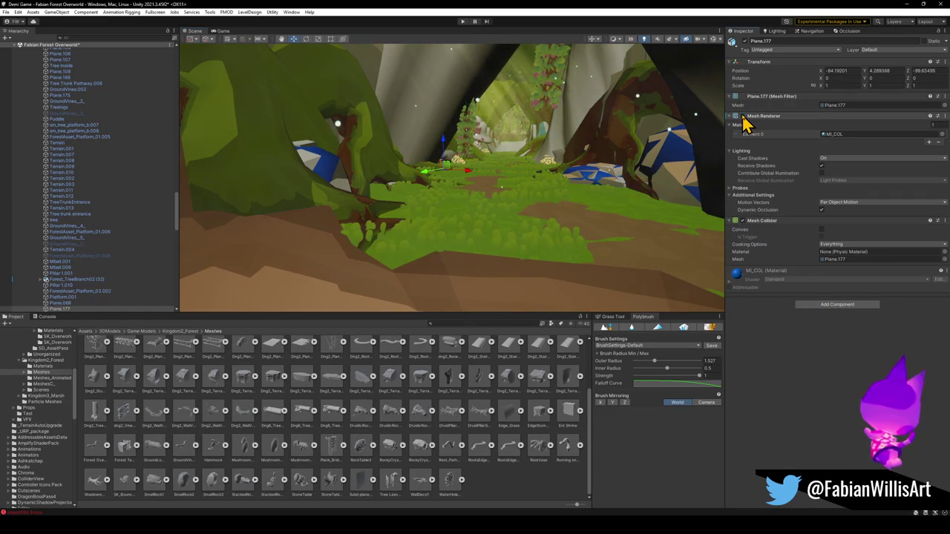
right_click_drag(553, 200, 573, 202)
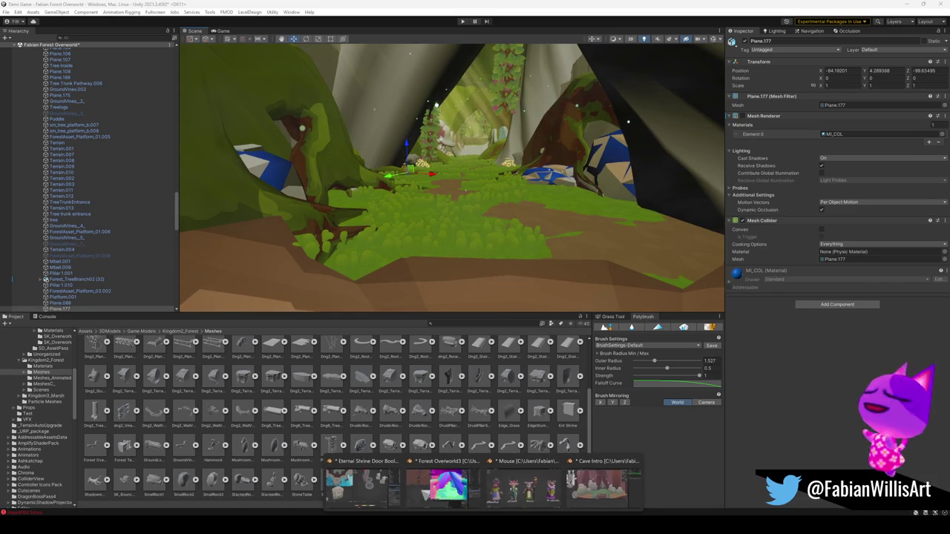
left_click(445, 499)
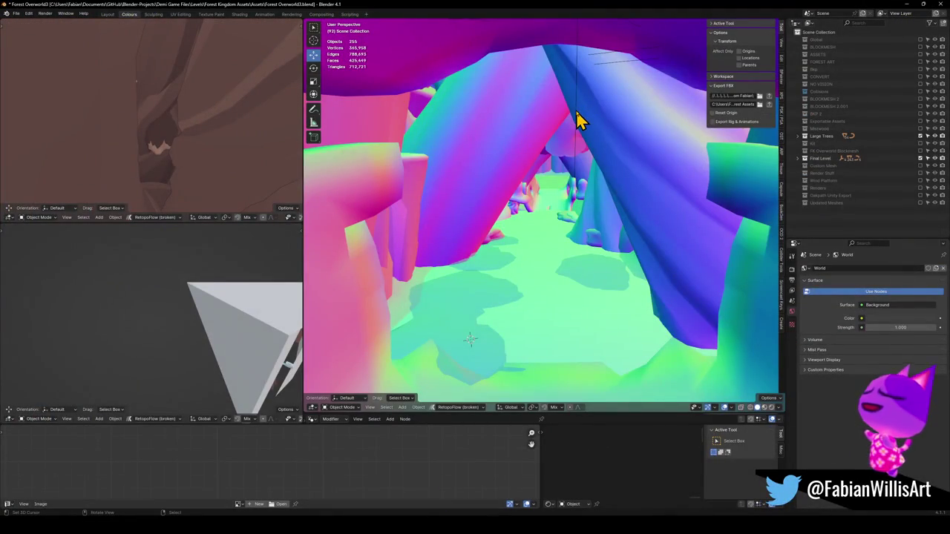
left_click(578, 115)
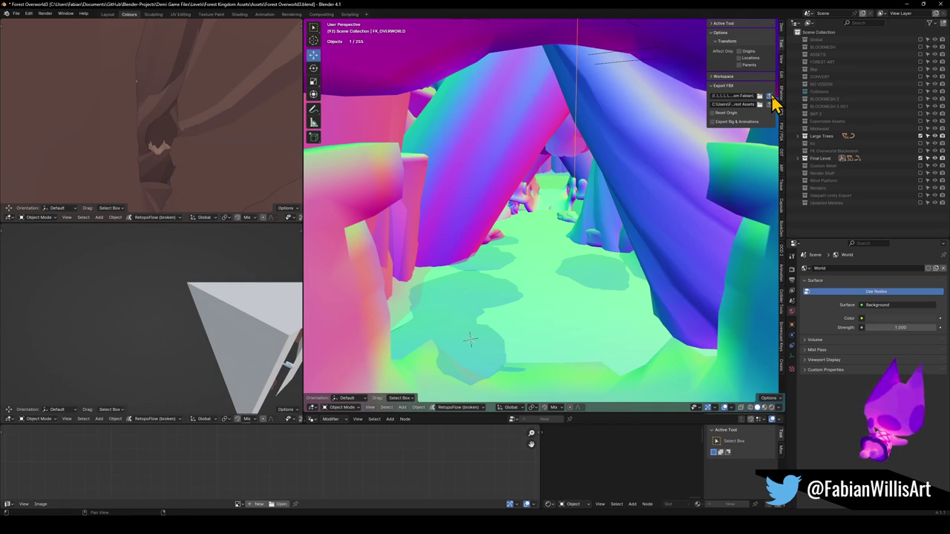
- Select all FK_OVERWORLD objects and re-export them as FK_OVERWORLD.fbx
key("a")
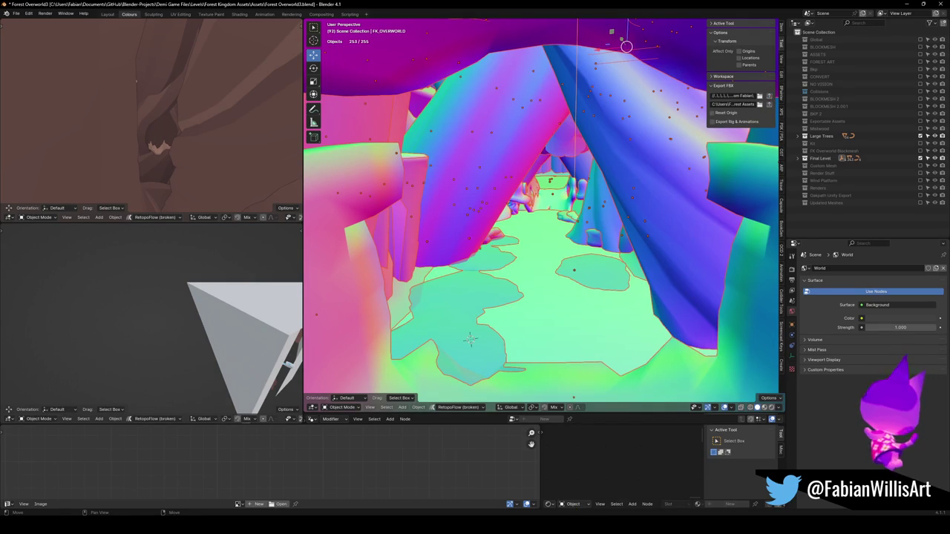
key("alt+Tab")
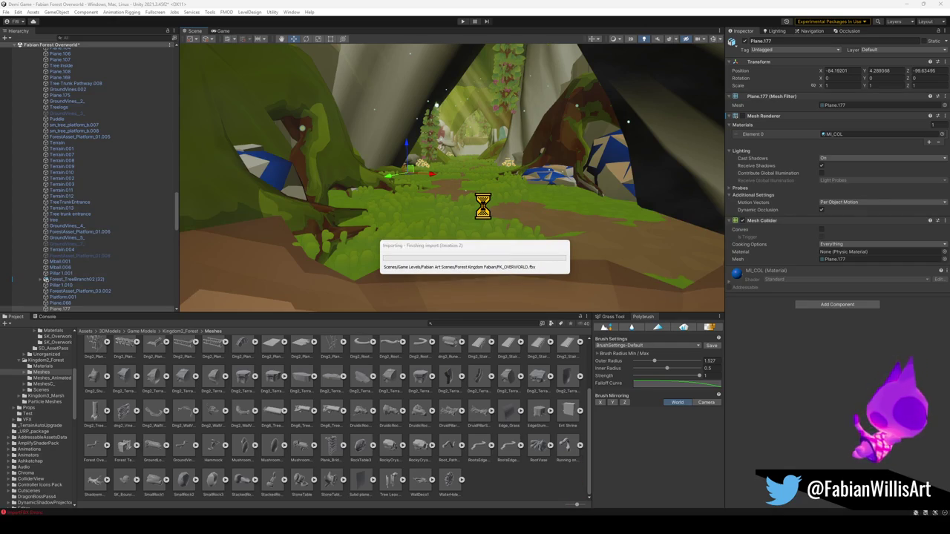
- Fly along the reimported forest path toward the vine-covered tree arch
right_click_drag(483, 223, 485, 213)
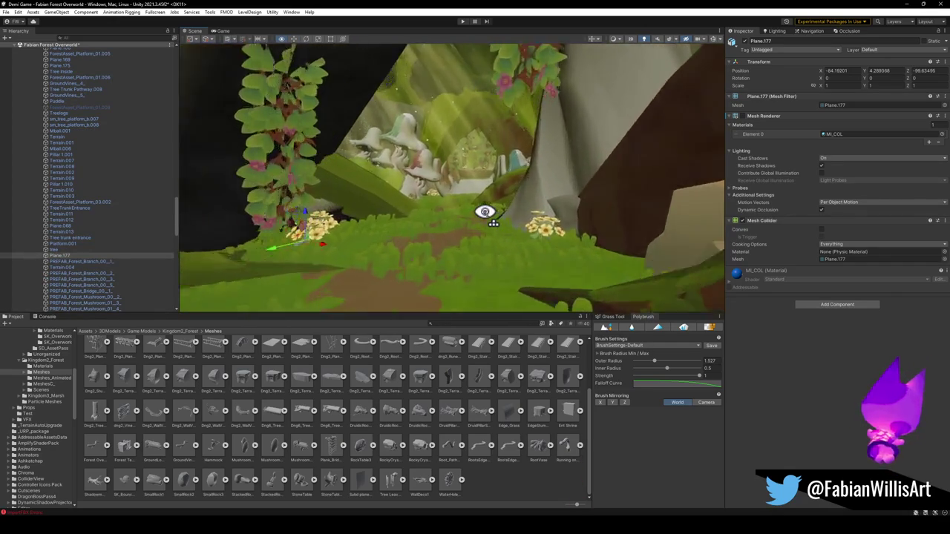
right_click_drag(485, 212, 483, 222)
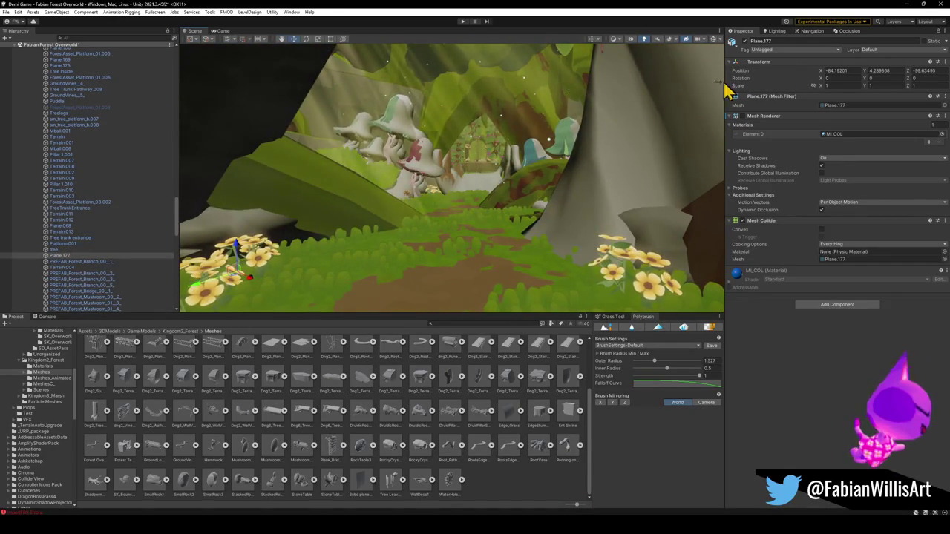
right_click_drag(522, 180, 528, 189)
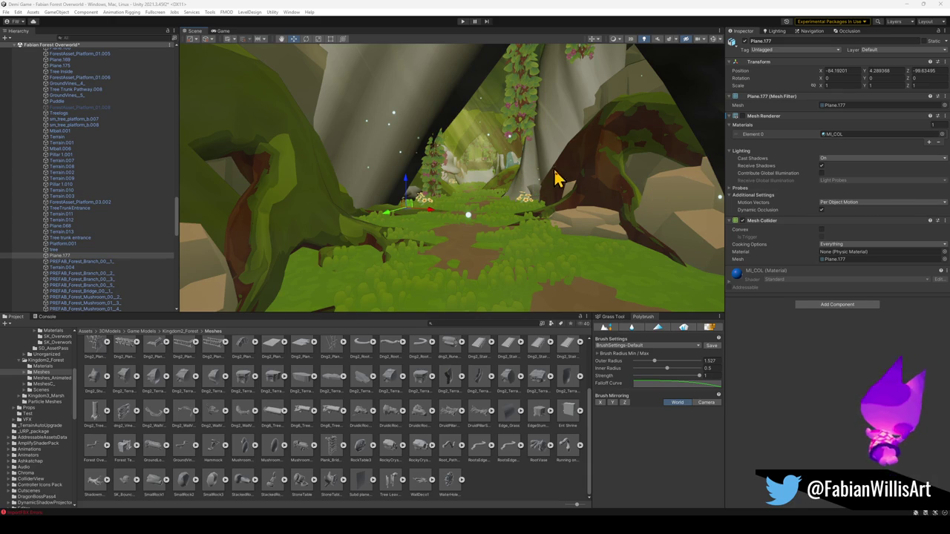
right_click_drag(557, 178, 547, 186)
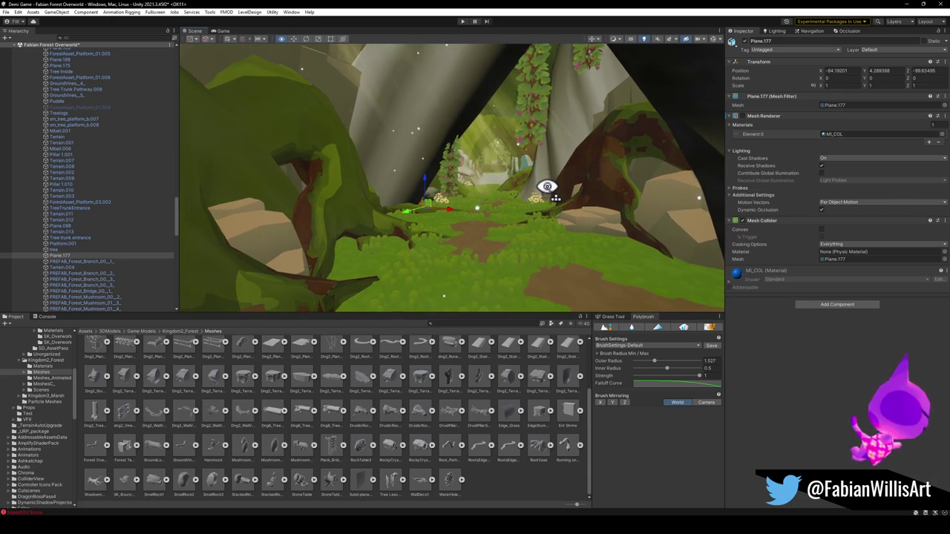
right_click_drag(547, 186, 533, 191)
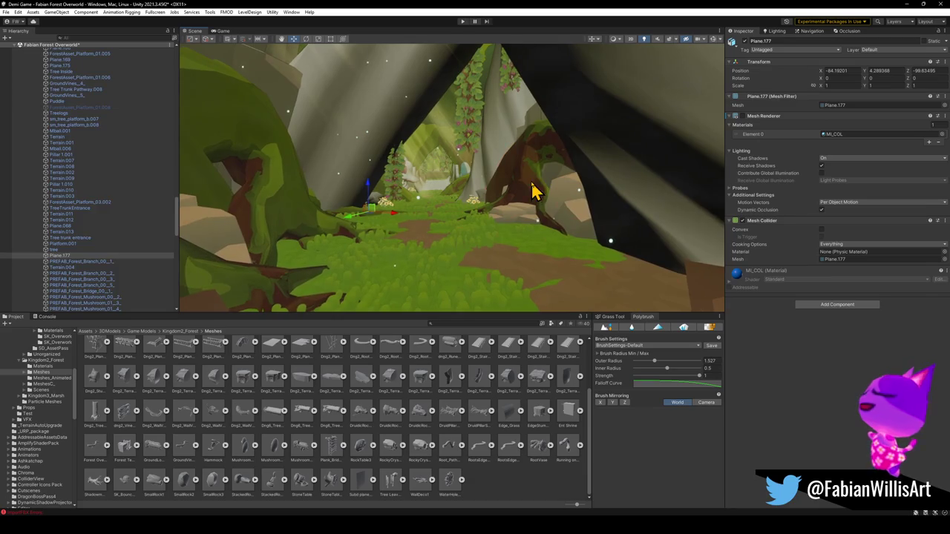
- Inspect the GroundVines (2) mesh on the trunk, fly further along the path, then return to Blender
left_click(530, 191)
left_click_drag(737, 288, 507, 138)
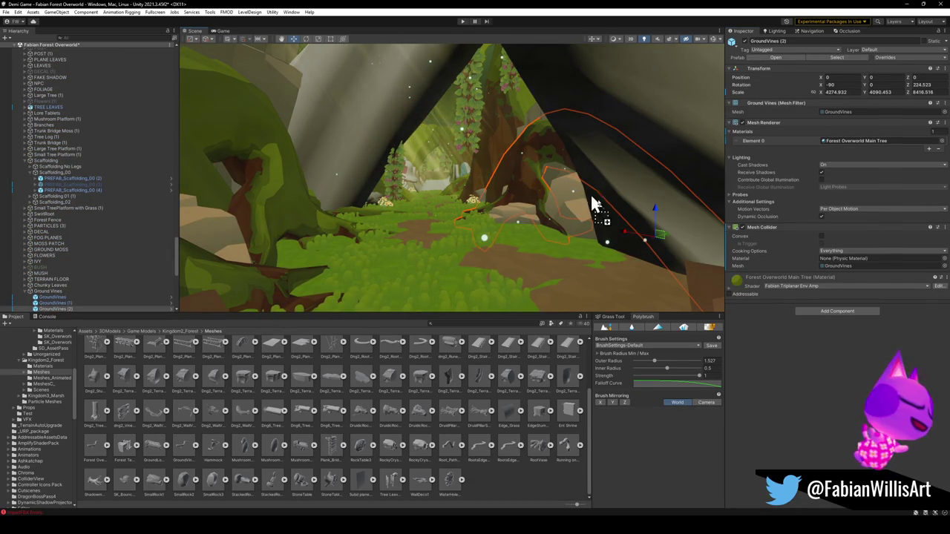
left_click_drag(507, 138, 615, 178)
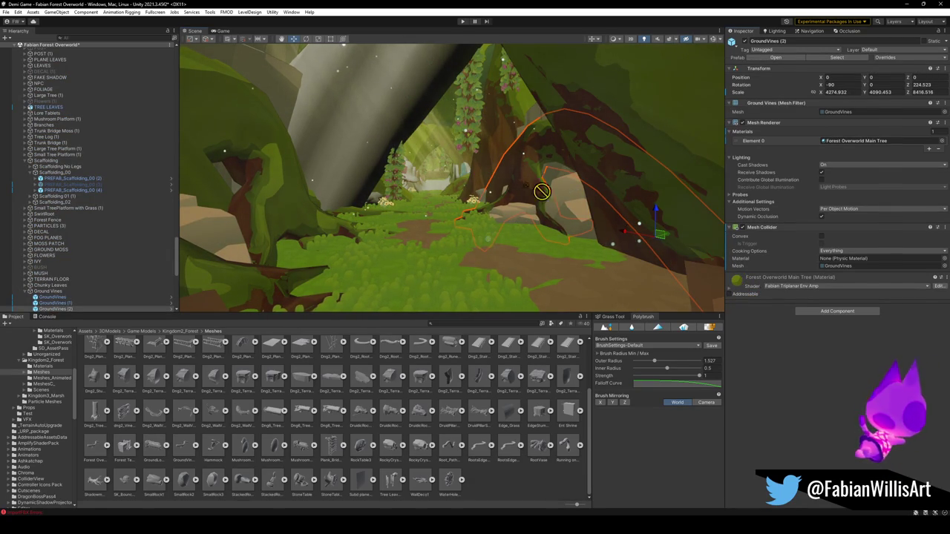
left_click_drag(542, 192, 310, 184)
right_click_drag(447, 191, 435, 170)
left_click(488, 480)
mouse_move(517, 311)
right_mouse_down()
mouse_move(515, 265)
mouse_move(534, 254)
mouse_move(462, 206)
mouse_move(384, 218)
mouse_move(321, 213)
mouse_move(445, 208)
mouse_move(505, 223)
right_mouse_up()
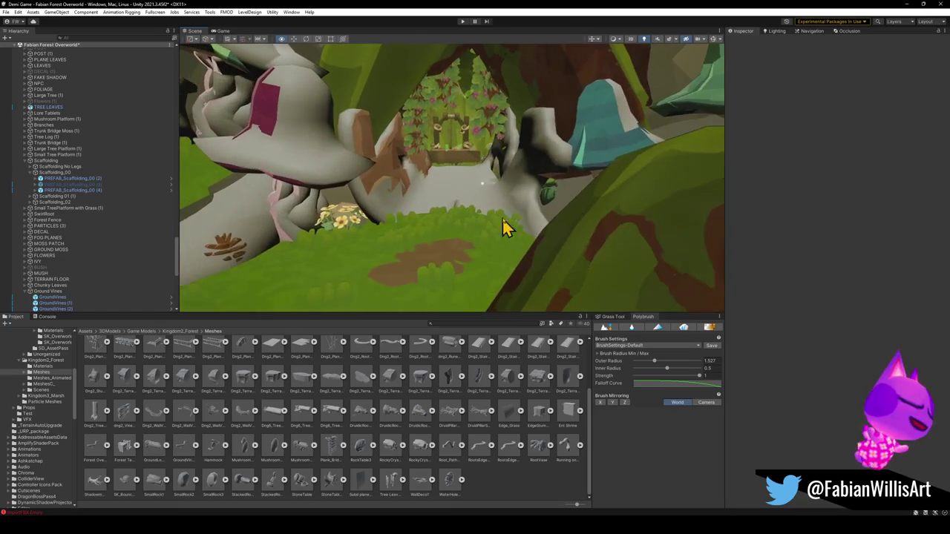
left_click(908, 4)
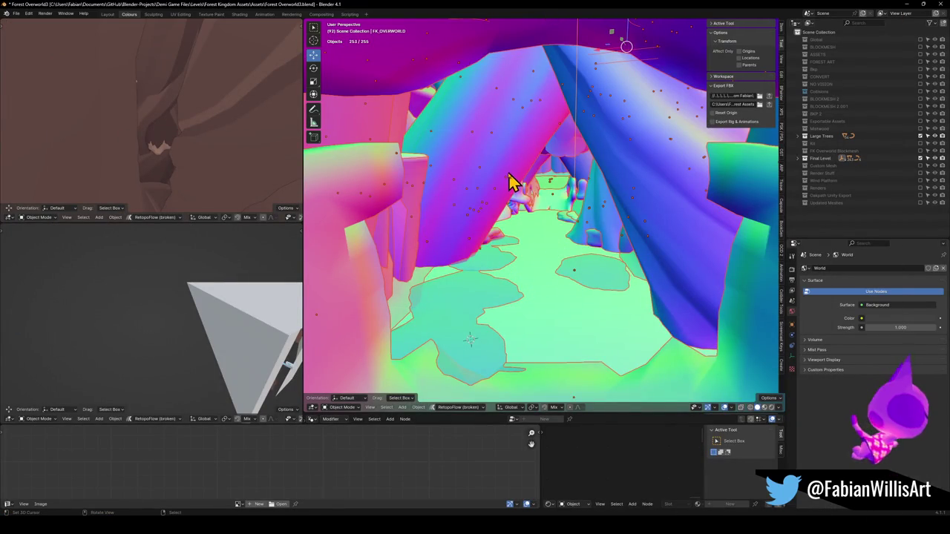
- Fly into the mushroom area, then minimise Blender and fly through Unity's forest scene
key("shift+grave")
key("w")
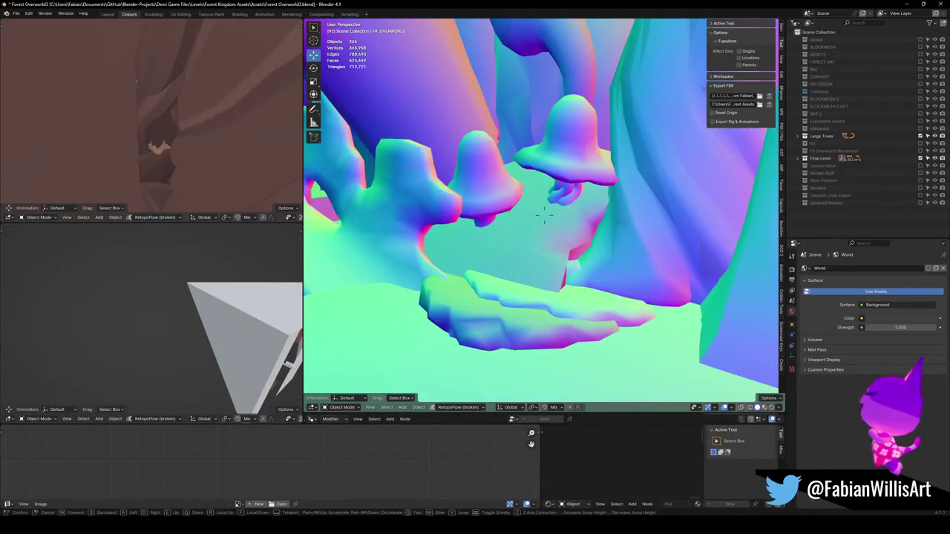
left_click(546, 215)
left_click(910, 5)
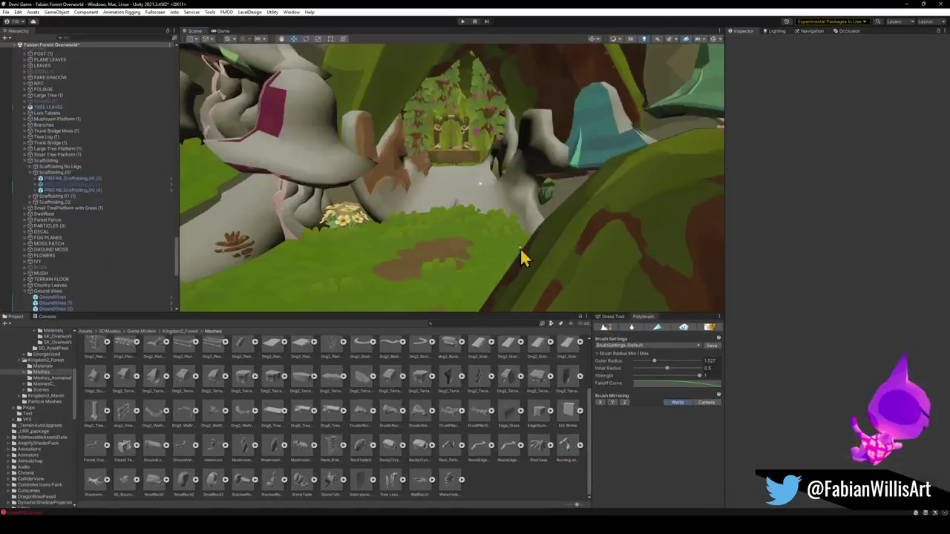
mouse_move(524, 254)
right_mouse_down()
mouse_move(535, 214)
mouse_move(335, 237)
mouse_move(356, 234)
right_mouse_up()
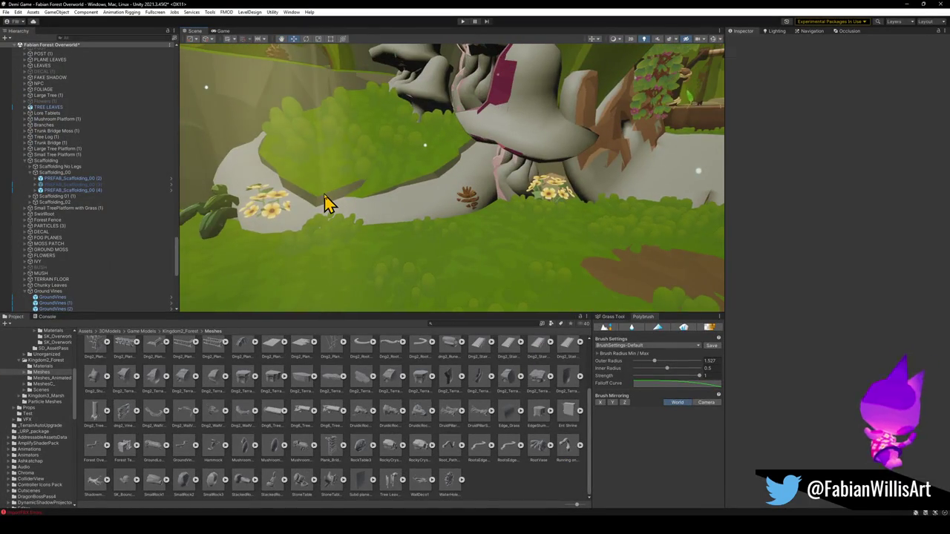
- Select GodRays, fly Unity's Scene view around the mushrooms, then minimise Unity back to Blender
left_click(327, 204)
mouse_move(417, 218)
right_mouse_down()
mouse_move(367, 195)
mouse_move(543, 185)
mouse_move(500, 184)
mouse_move(452, 154)
mouse_move(513, 183)
mouse_move(492, 240)
mouse_move(489, 186)
right_mouse_up()
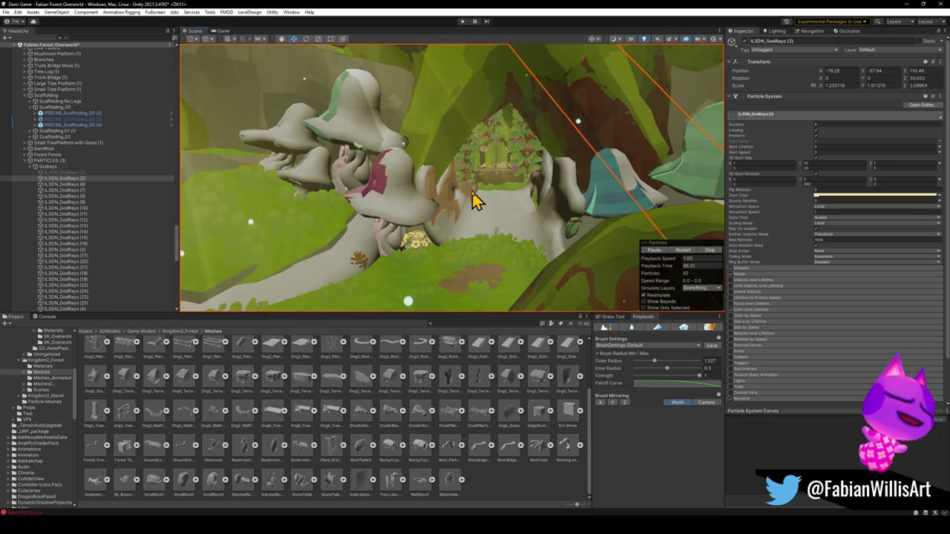
mouse_move(475, 201)
right_mouse_down()
mouse_move(388, 170)
mouse_move(554, 200)
mouse_move(547, 205)
mouse_move(598, 219)
mouse_move(625, 250)
mouse_move(496, 220)
mouse_move(491, 201)
mouse_move(495, 462)
right_mouse_up()
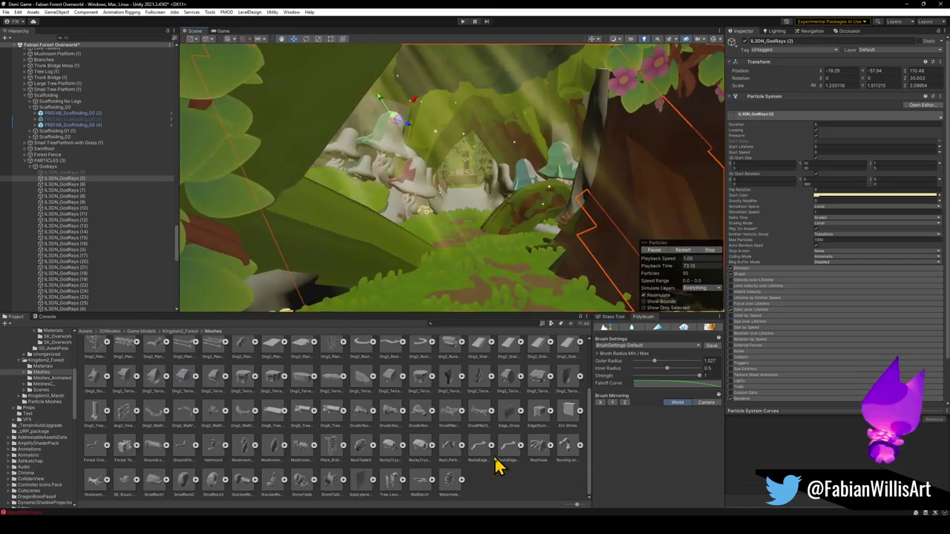
left_click(494, 462)
right_click_drag(490, 415, 491, 214)
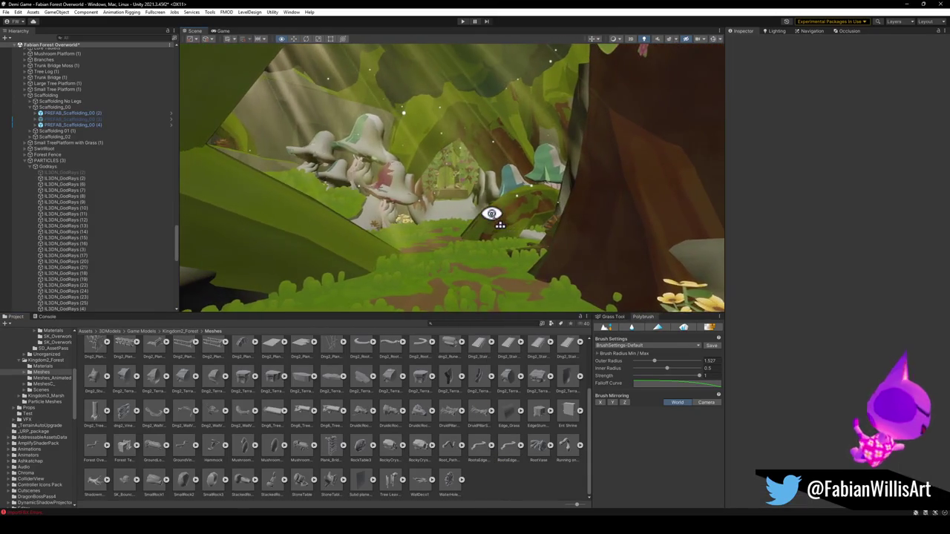
left_click(904, 5)
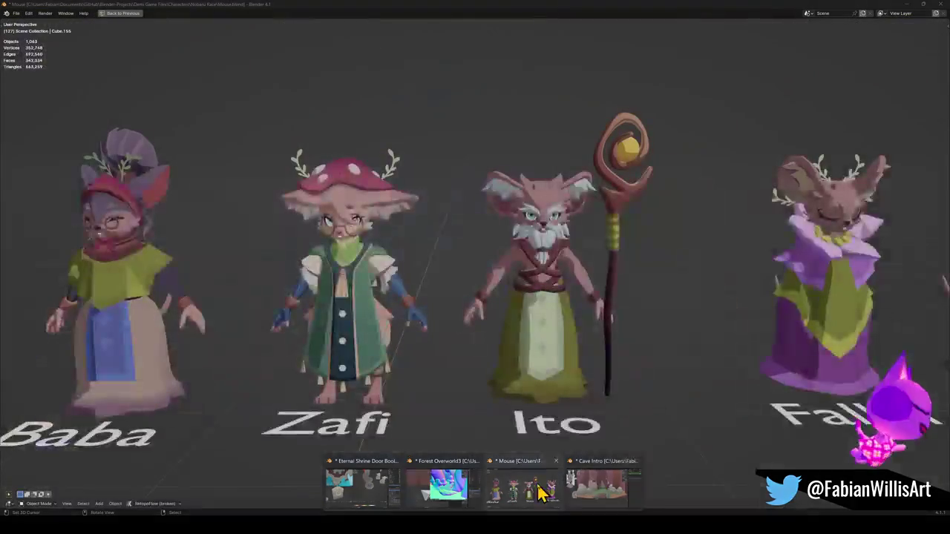
left_click(539, 488)
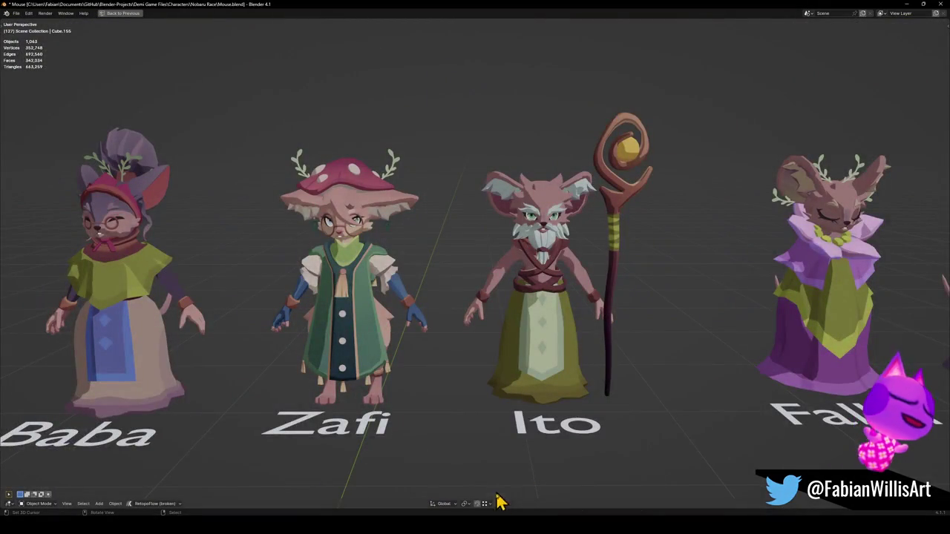
mouse_move(534, 505)
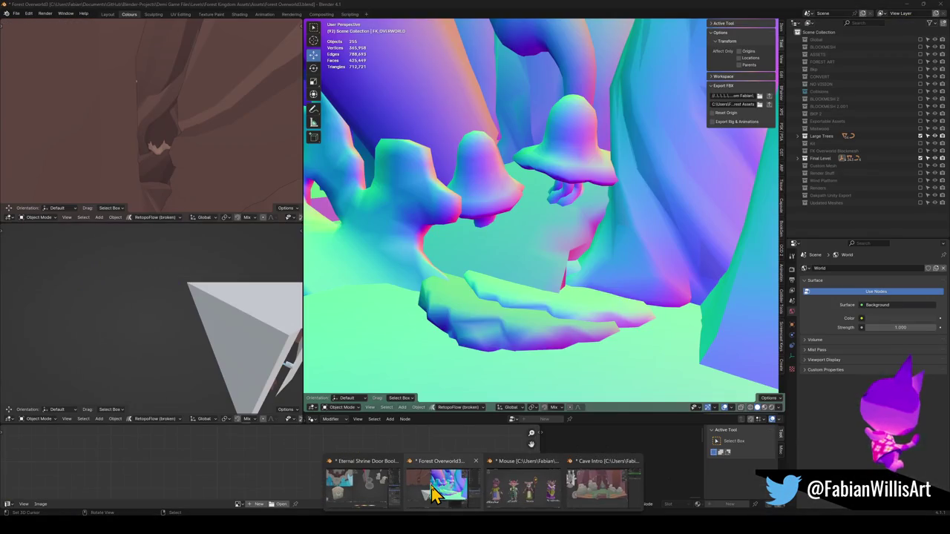
- In Forest Overworld3, delete a stray mushroom and reposition the wooden log piece
left_click(438, 490)
middle_click_drag(524, 122, 541, 190)
left_click(509, 227)
key("Delete")
left_click(585, 275)
key("g")
left_click(616, 279)
key("g")
left_click(644, 261)
- Delete three more stray mushrooms: the large one, a smaller one and another nearby
left_click(483, 186)
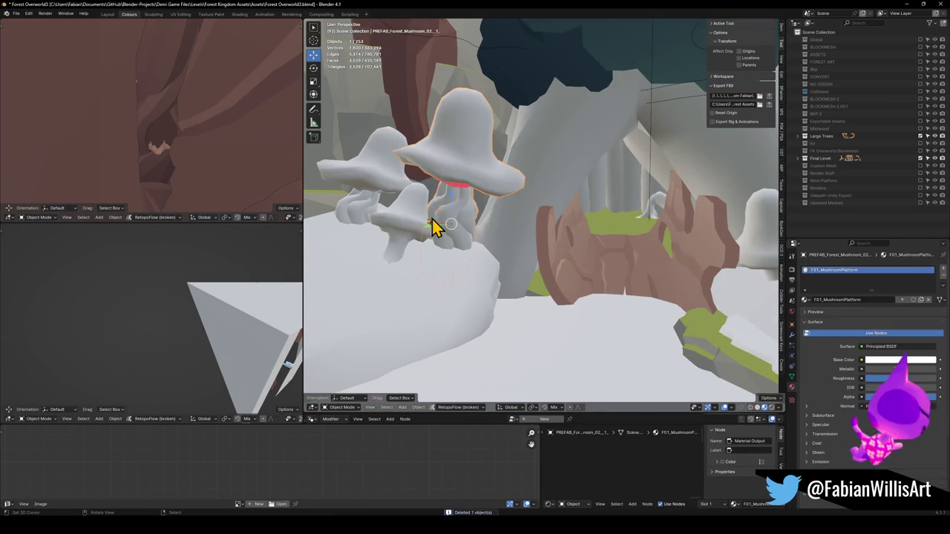
key("Delete")
left_click(355, 169)
key("Delete")
middle_click_drag(407, 237, 424, 233)
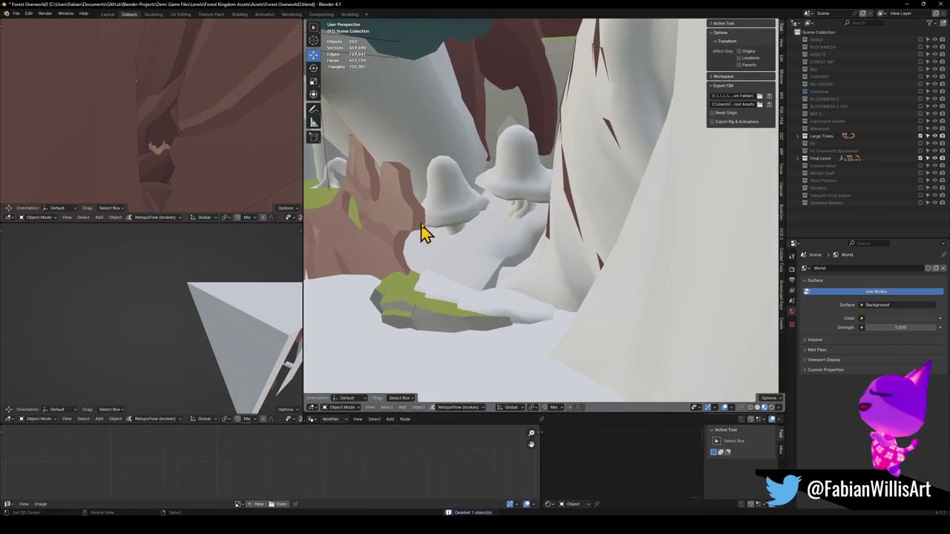
left_click(525, 221)
key("Delete")
- Fly to the stream and delete the stray rock and the snow terrain piece
key("shift+grave")
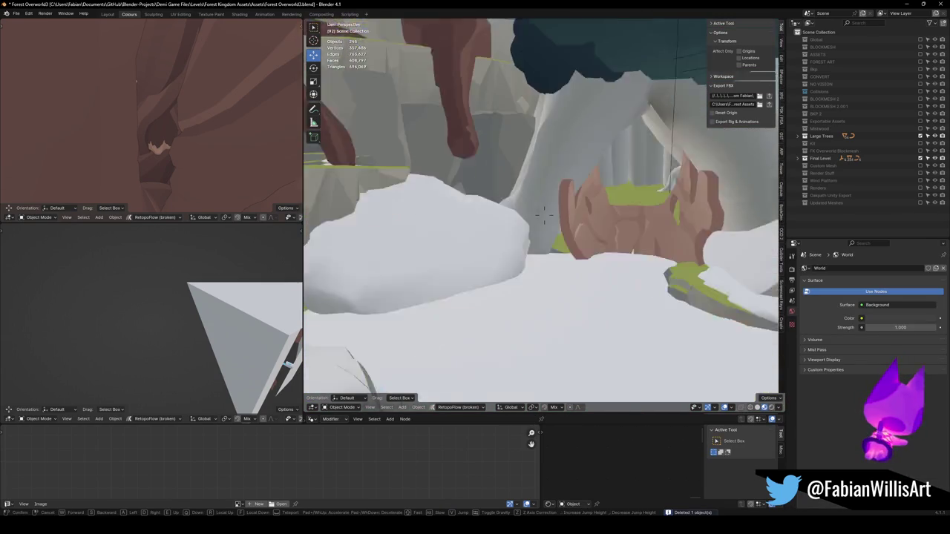
key("w")
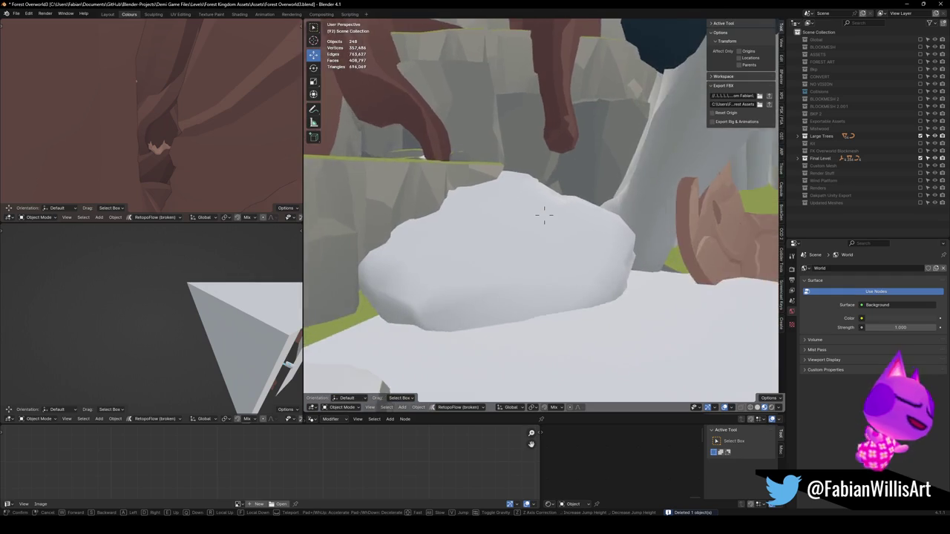
key("w")
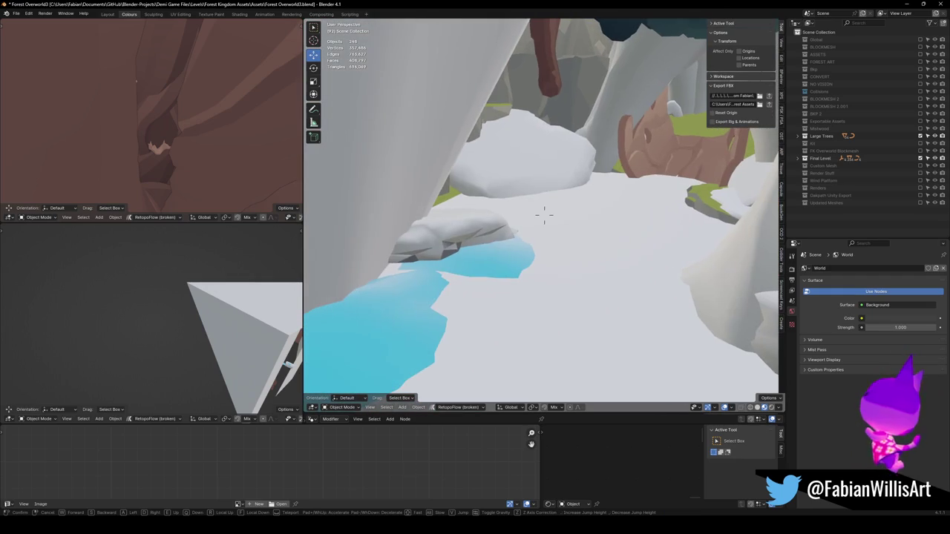
left_click(511, 245)
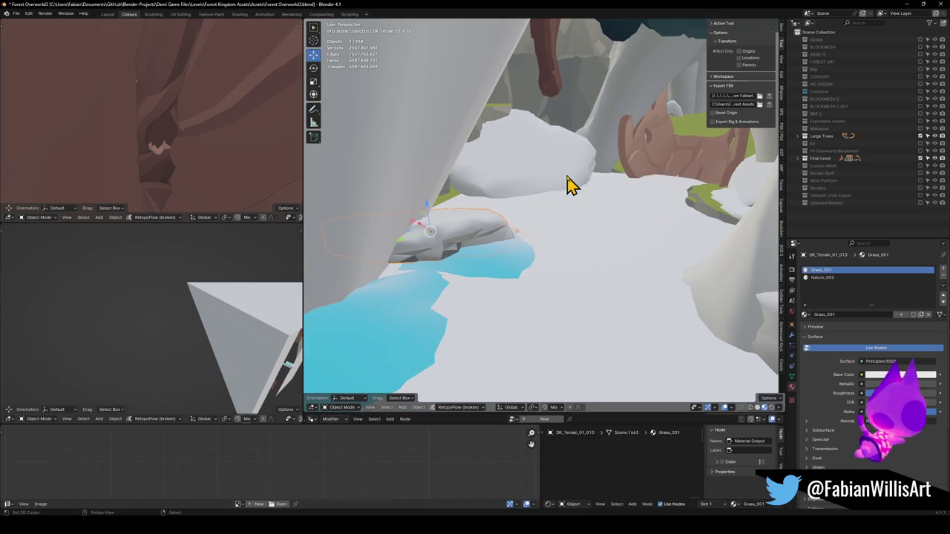
key("Delete")
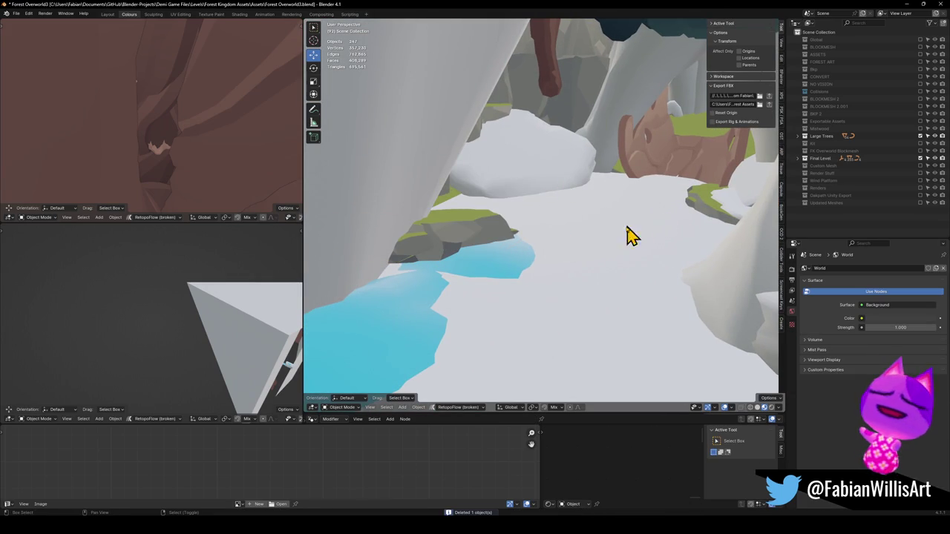
key("shift+grave")
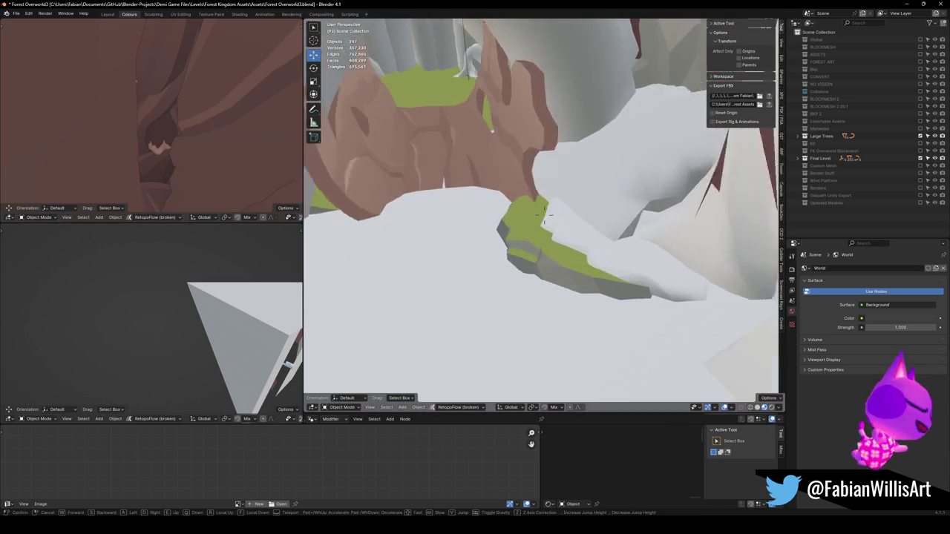
left_click(544, 215)
left_click(626, 286)
key("Delete")
- Delete a terrain floor piece and the terrain piece DK_Terrain_01_007
key("shift+grave")
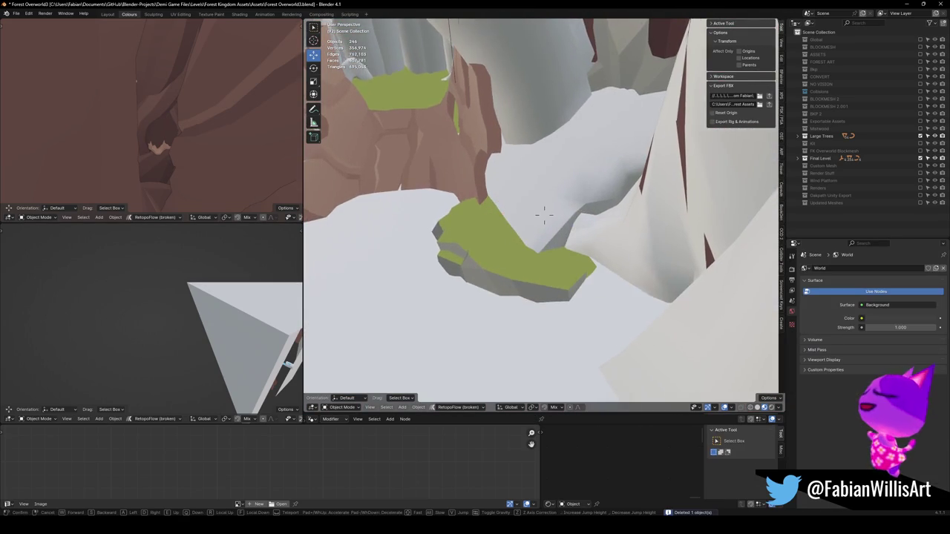
left_click(609, 276)
left_click(609, 277)
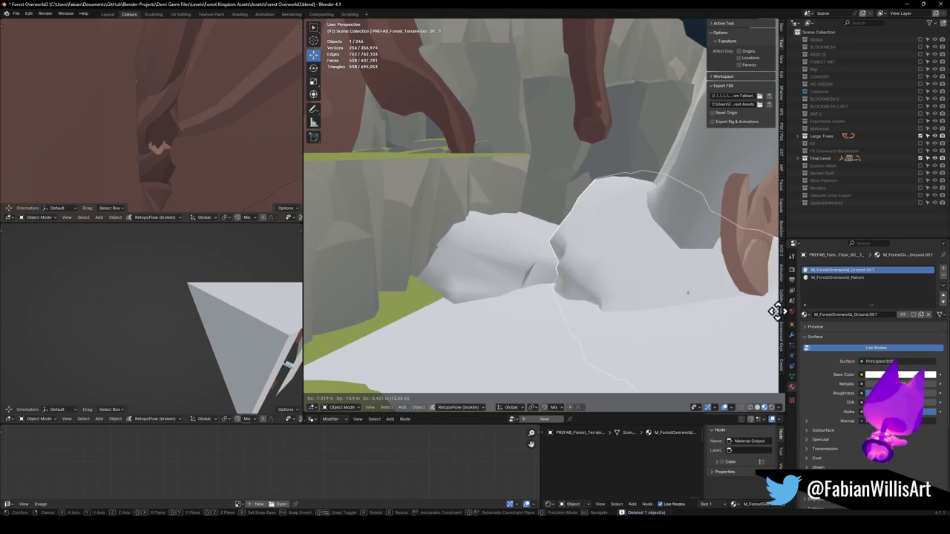
key("Delete")
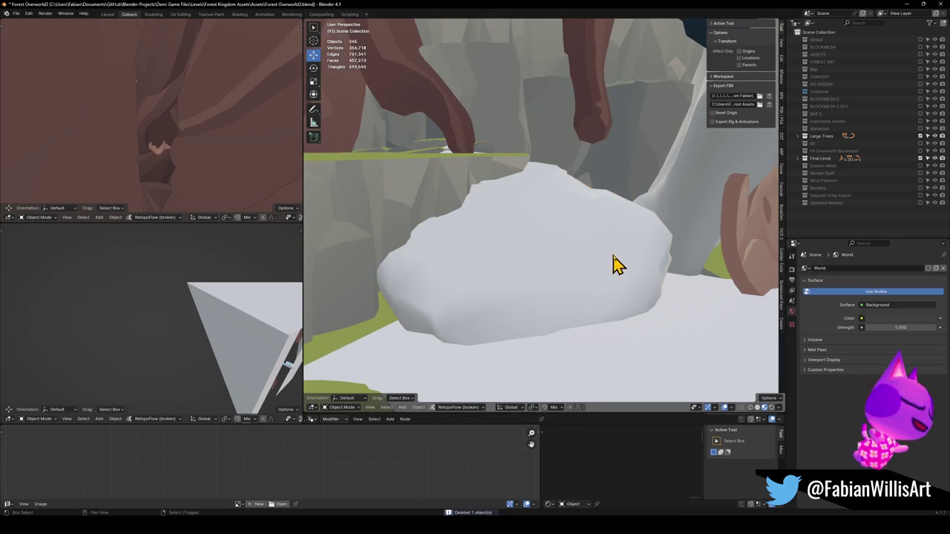
key("shift+grave")
key("s")
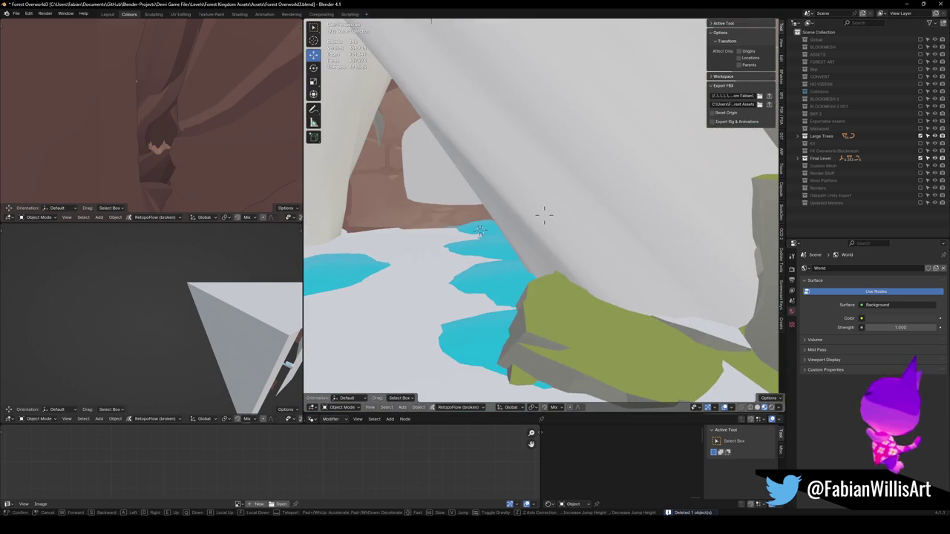
left_click(544, 215)
left_click(619, 261)
key("g")
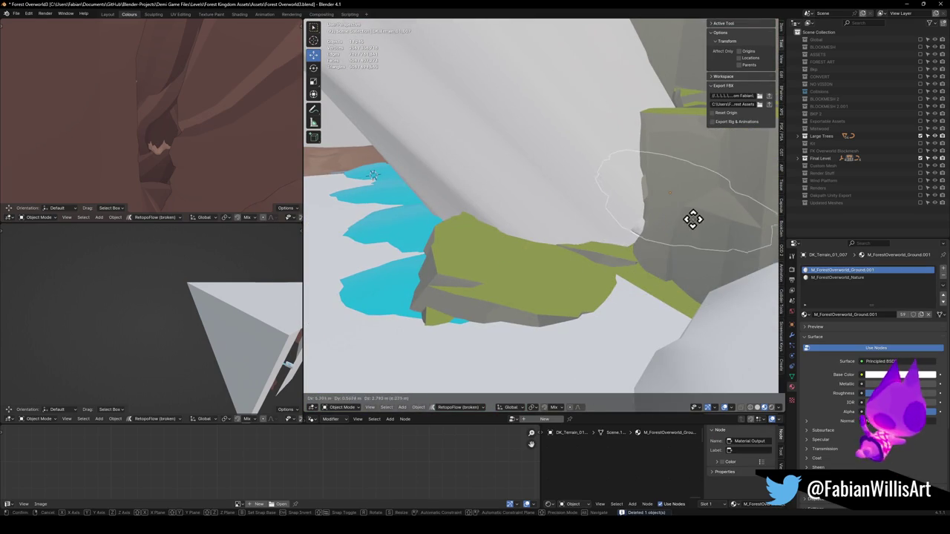
key("Escape")
key("Delete")
- Fly to the brown-streaked cliff, undo to remove the white cliff piece, and select tree_2
key("shift+grave")
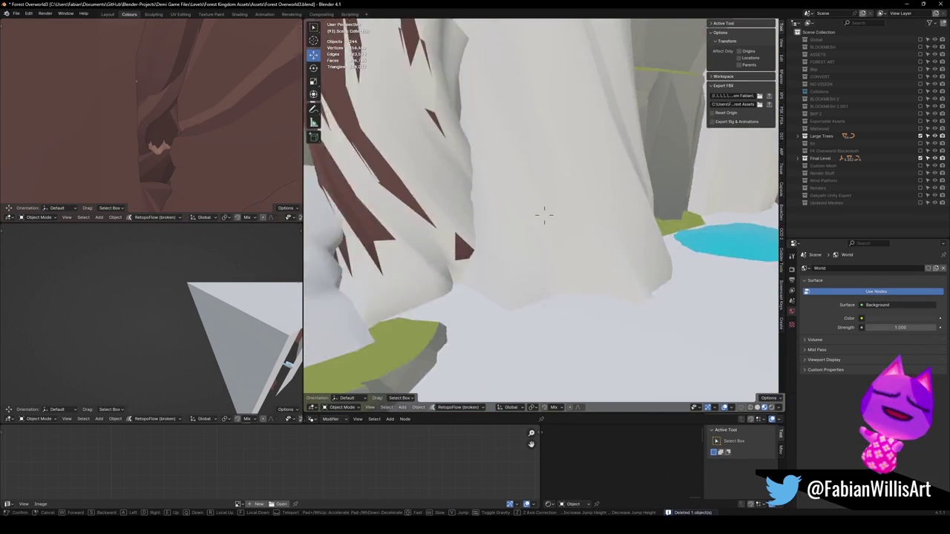
left_click(648, 272)
key("ctrl+z")
key("ctrl+shift+z")
key("ctrl+z")
key("ctrl+z")
left_click(602, 208)
- Fly up to the brown rock arch, select the white cliff tree_3, then select all objects
key("shift+grave")
key("Escape")
key("shift+grave")
key("w")
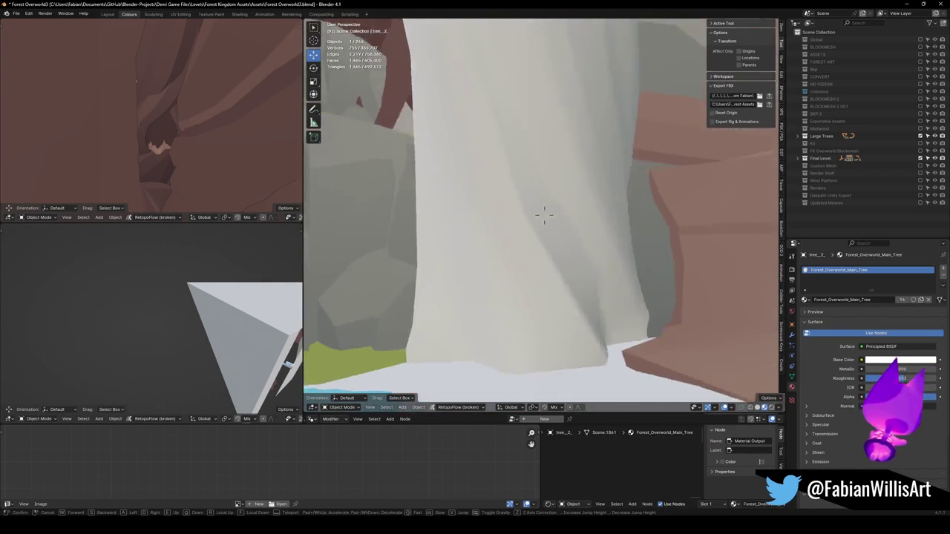
key("Return")
left_click(684, 224)
key("a")
key("shift+grave")
- Fly into the cave and move a grass-topped terrain piece to the top of the cliff
key("w")
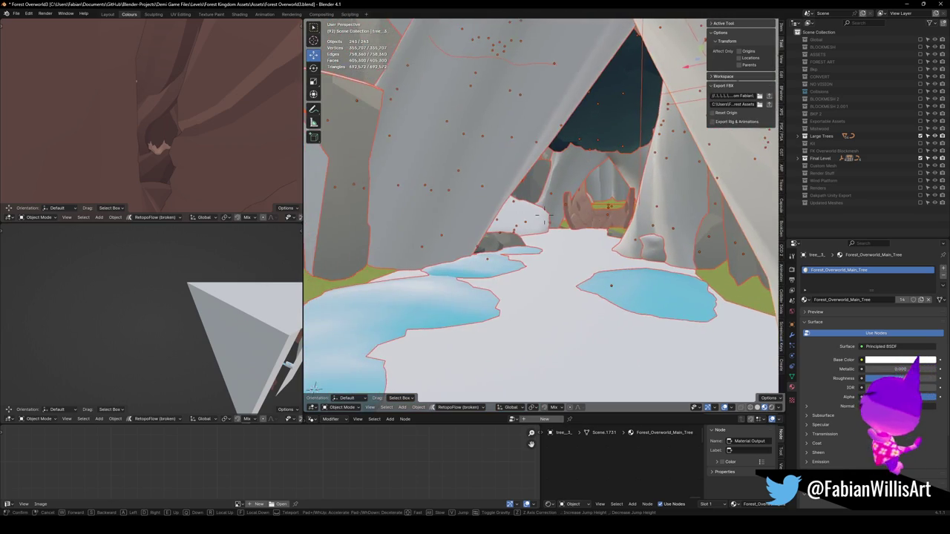
left_click(544, 216)
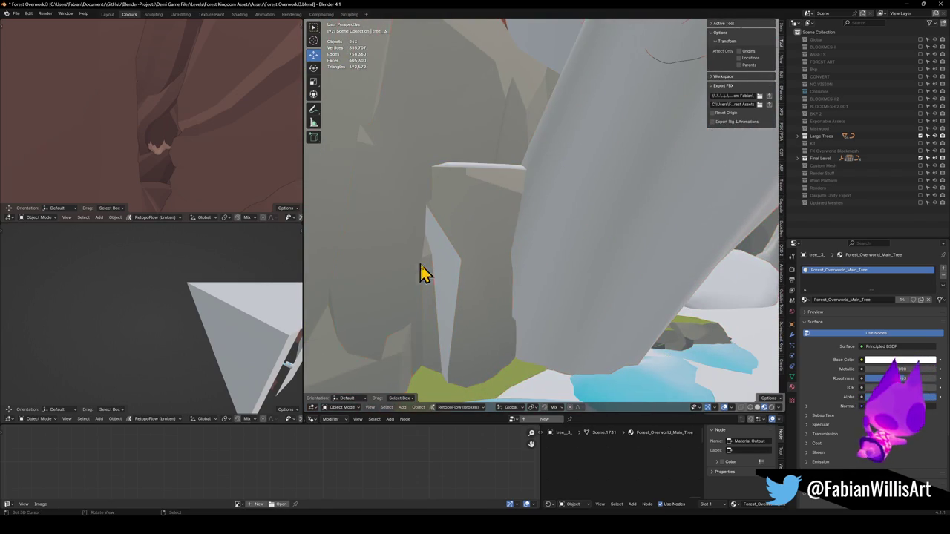
left_click(458, 272)
left_click(569, 252)
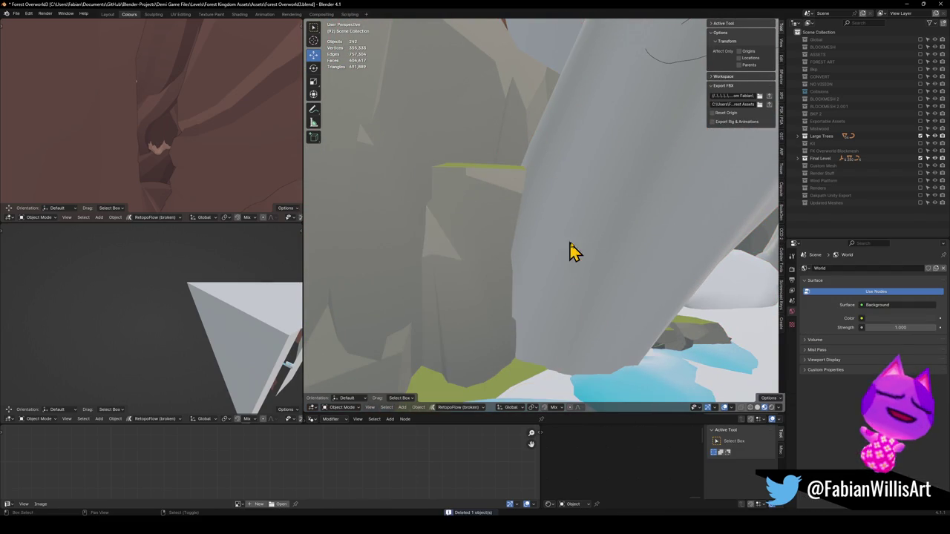
key("KP_Decimal")
key("g")
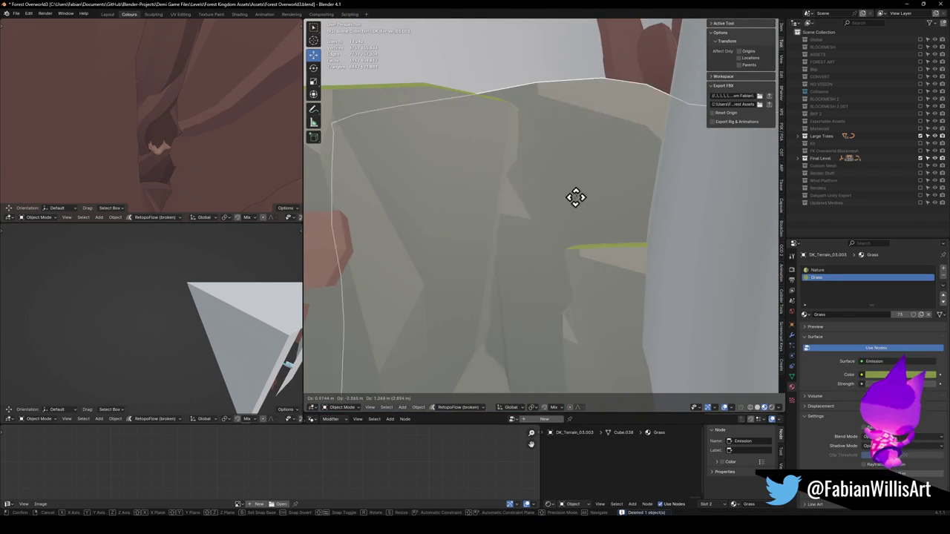
left_click(570, 150)
- Delete three stray rock pieces and the cliff DK_Terrain_03.018
left_click(509, 186)
key("Delete")
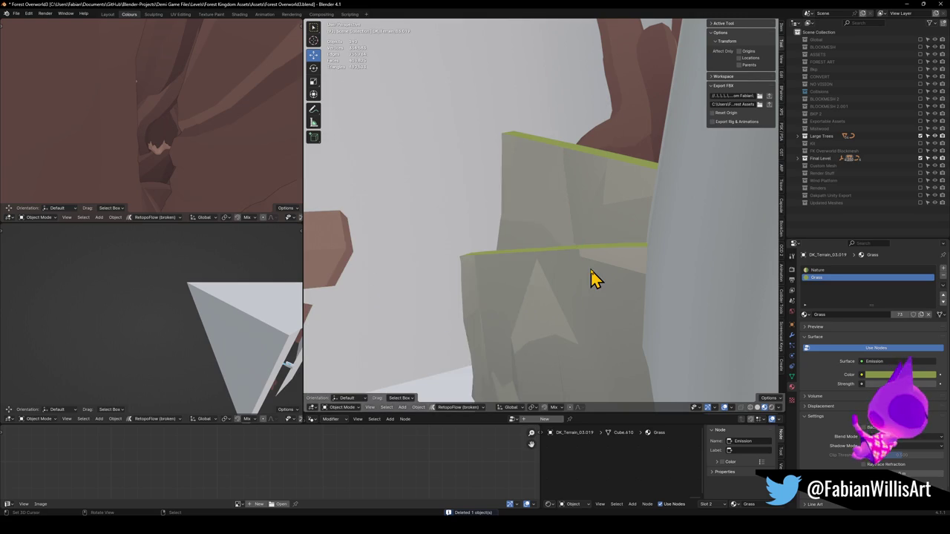
left_click(593, 276)
key("Delete")
left_click(589, 225)
key("Delete")
middle_click_drag(549, 236, 561, 240)
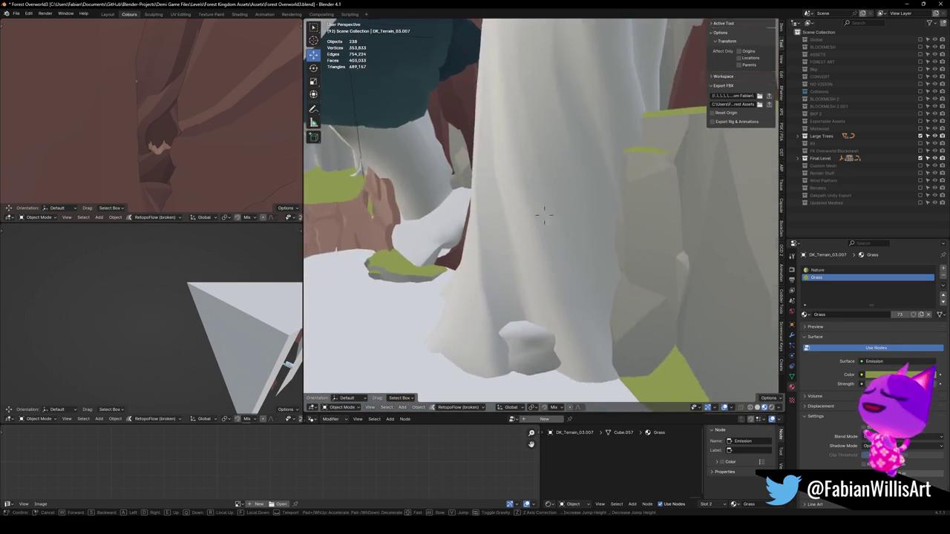
left_click(627, 233)
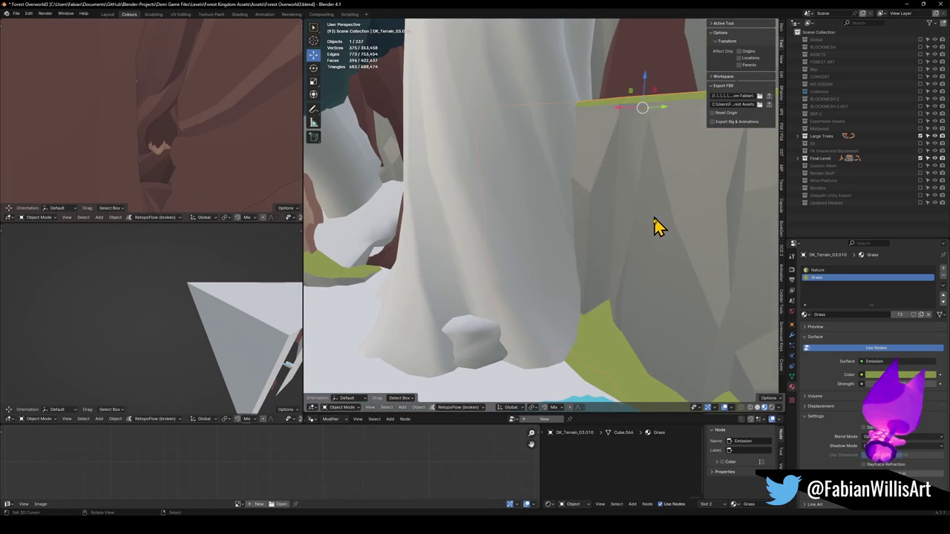
key("Delete")
- Delete the green terrain piece DK_Terrain_01_011 and paste back the white rock mesh
key("shift+grave")
key("w")
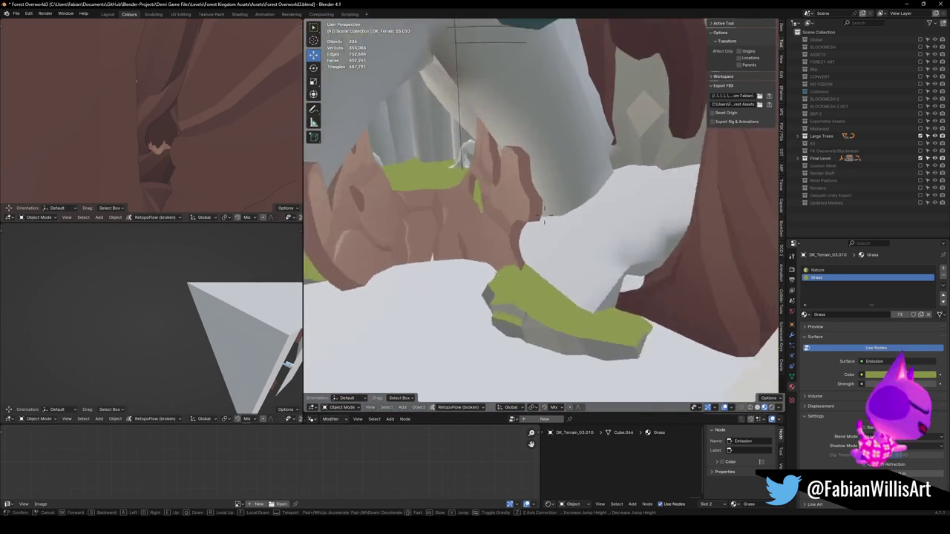
left_click(544, 220)
left_click(524, 316)
left_click(553, 301)
key("shift+grave")
key("w")
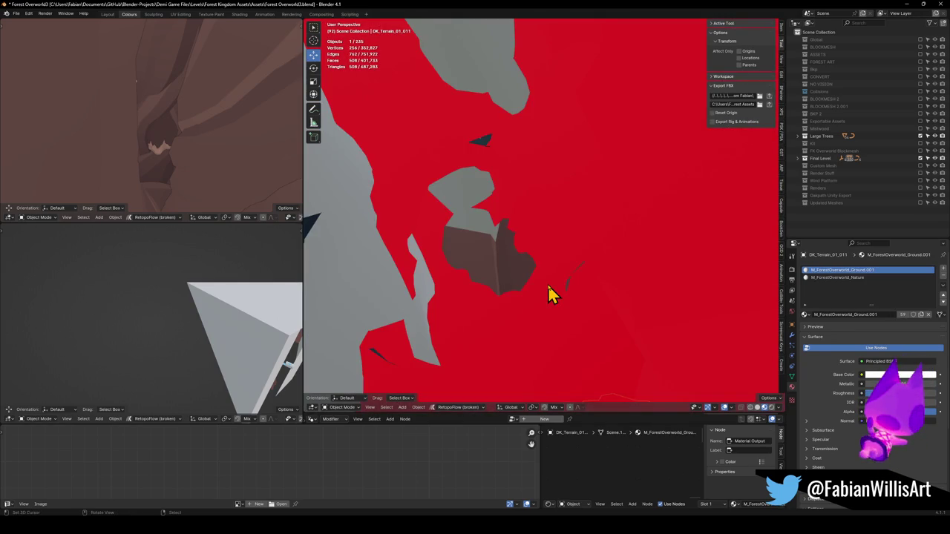
key("Escape")
scroll(561, 215, "up", 2)
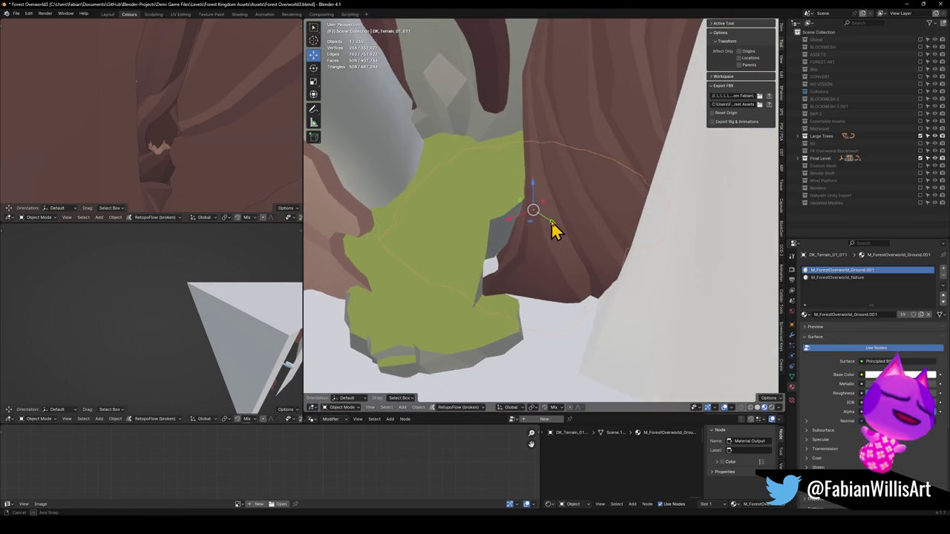
key("Delete")
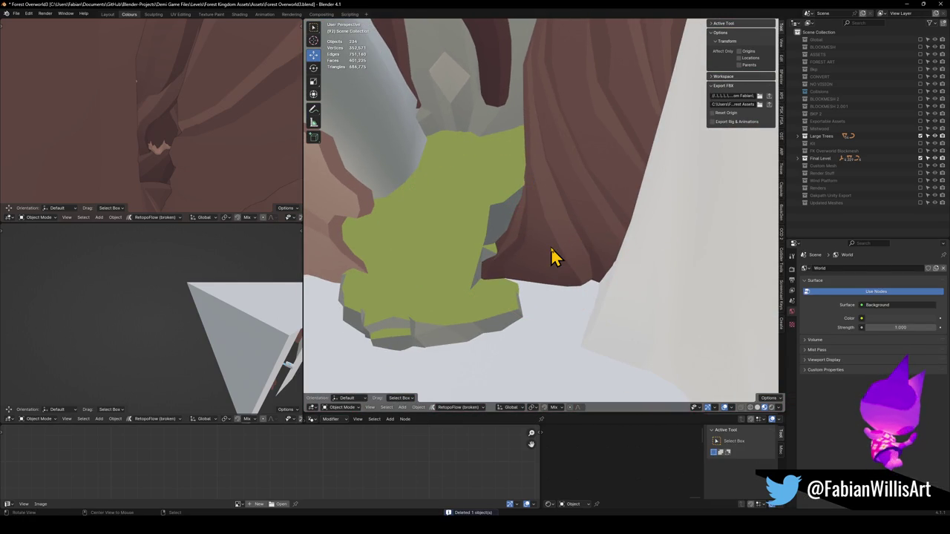
key("ctrl+v")
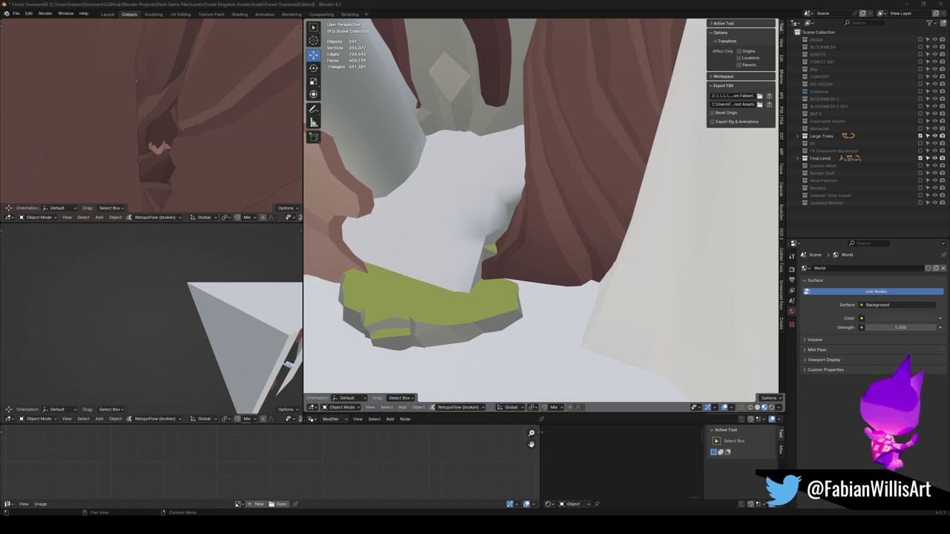
- Walk deeper into the cave, delete the stray rock DK_Terrain_01_012, and select FK_OVERWORLD
key("shift+grave")
key("w")
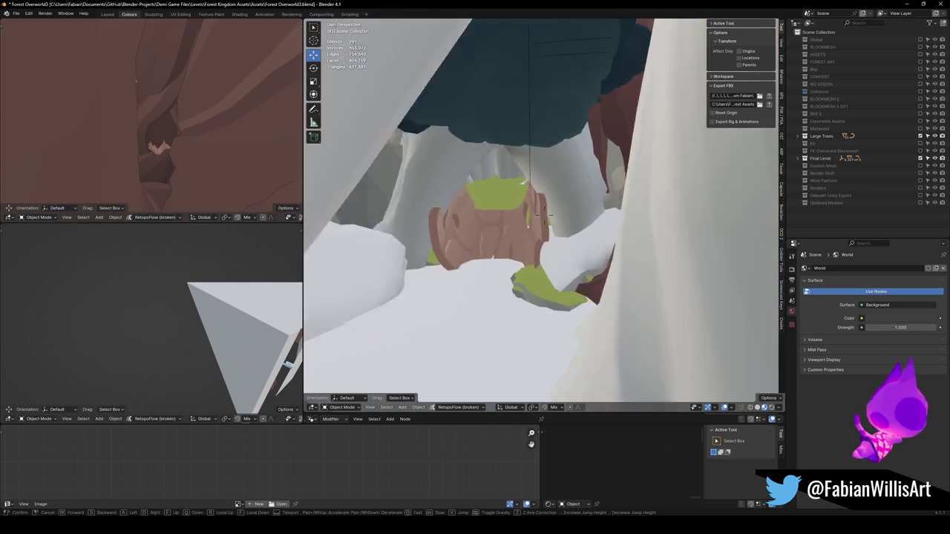
left_click(544, 215)
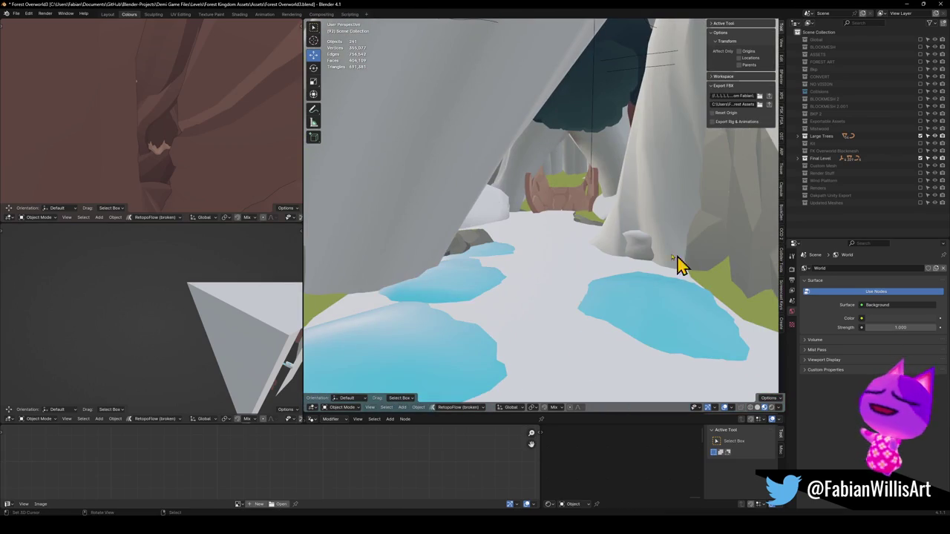
left_click(660, 257)
key("Delete")
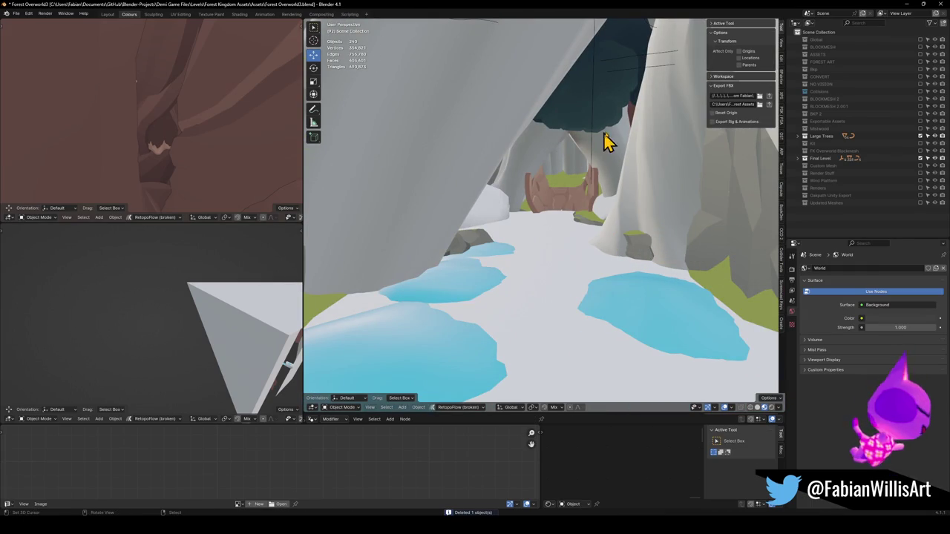
left_click(594, 156)
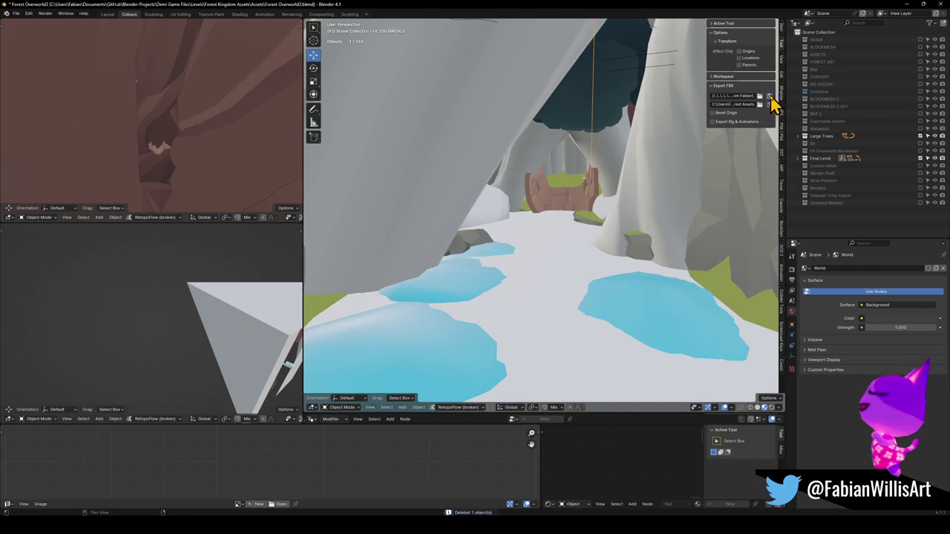
- Select all and save Forest Overworld3.blend, then check Unity's reimport near the wooden stump
key("a")
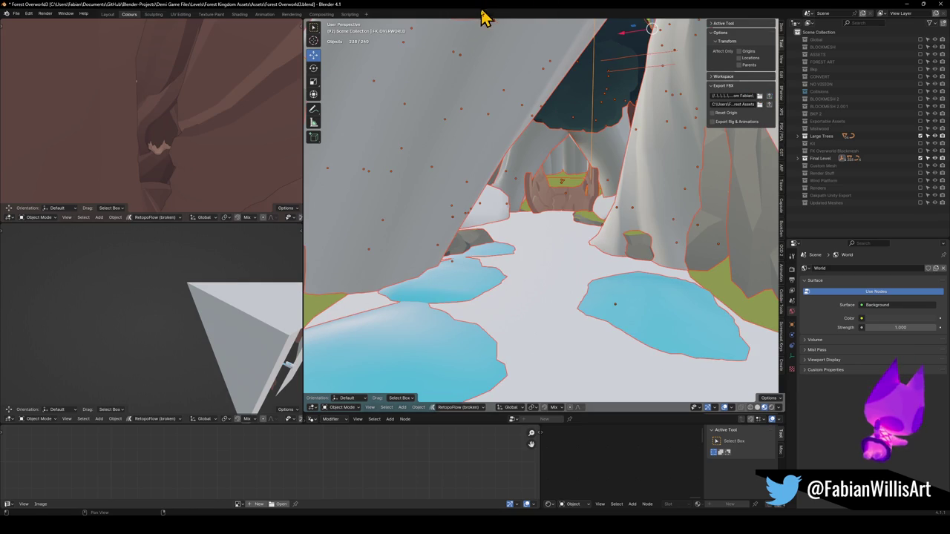
key("ctrl+s")
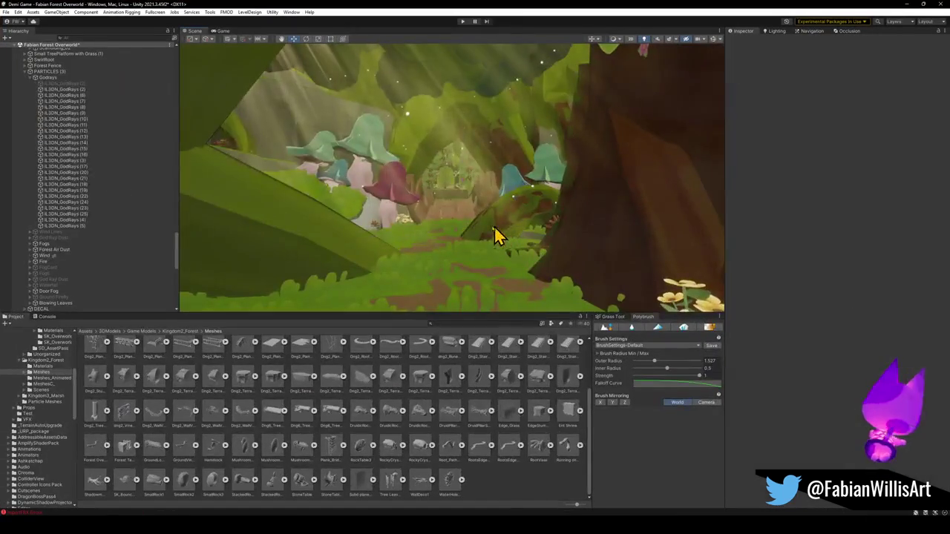
right_click_drag(494, 225, 436, 216)
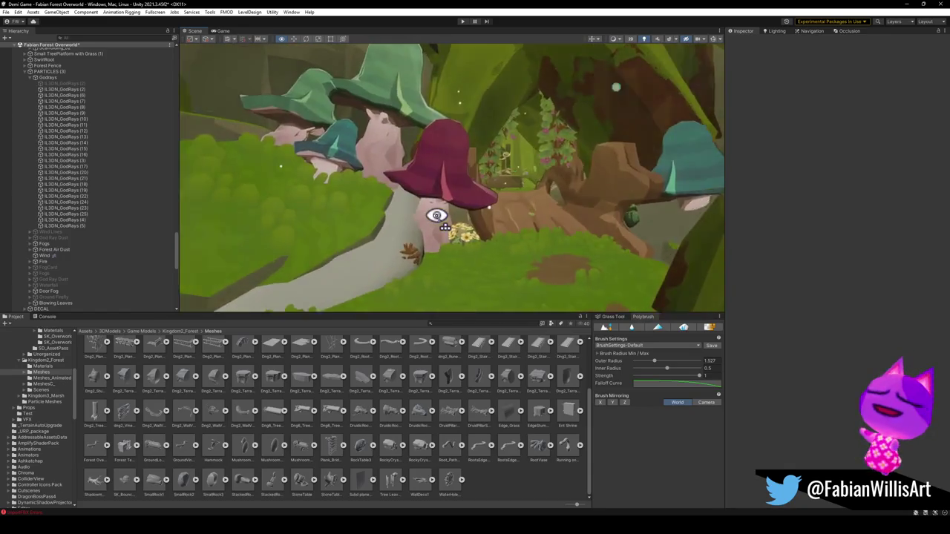
right_click_drag(437, 216, 461, 219)
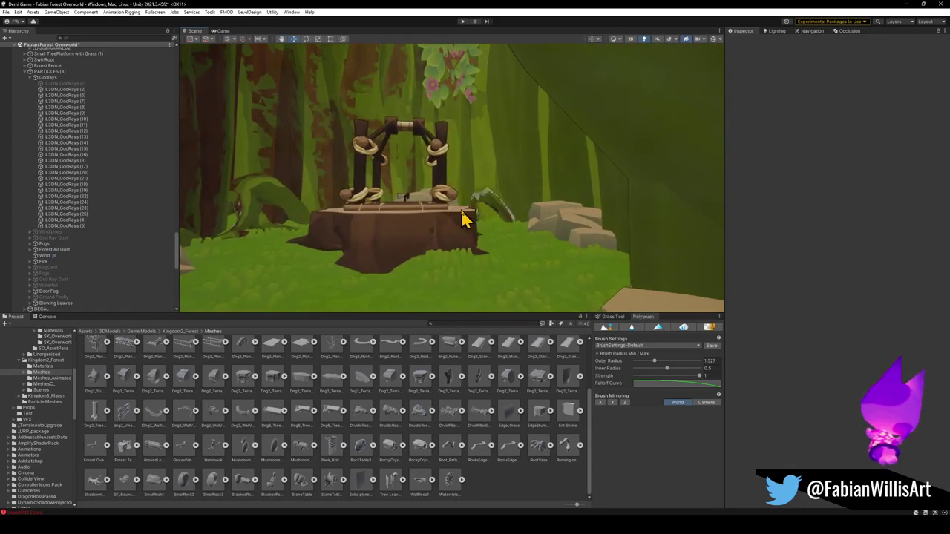
left_click(906, 4)
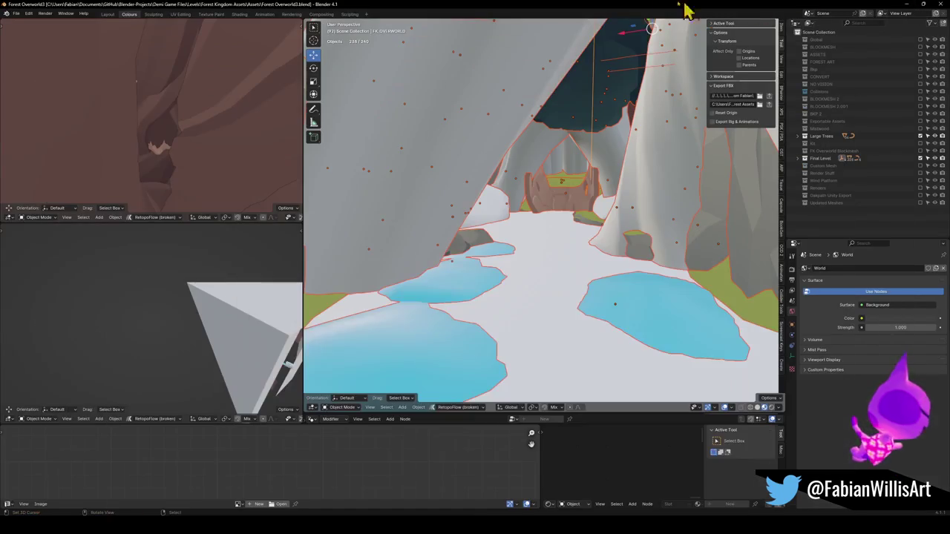
- Walk behind the stump, delete the white vine mesh, then back out to the cave view
key("shift+grave")
key("w")
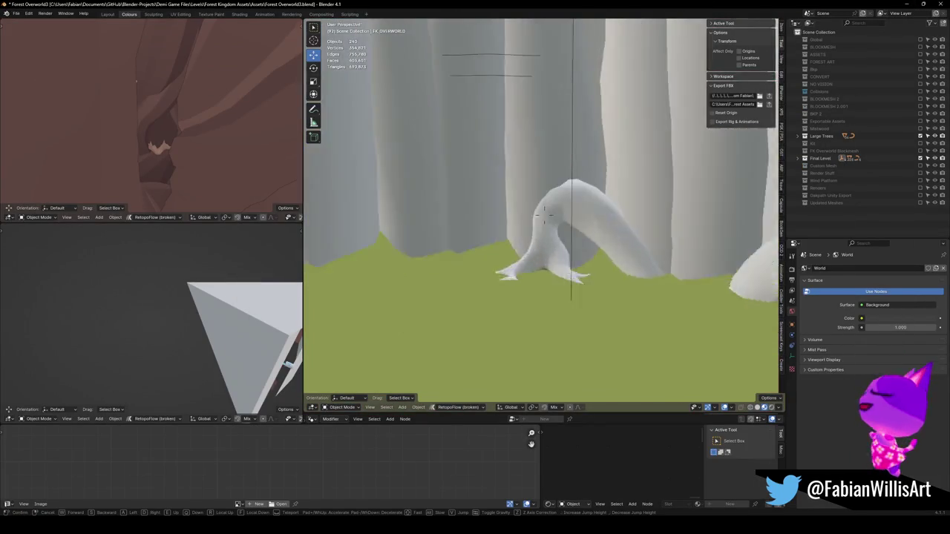
left_click(544, 210)
left_click(577, 239)
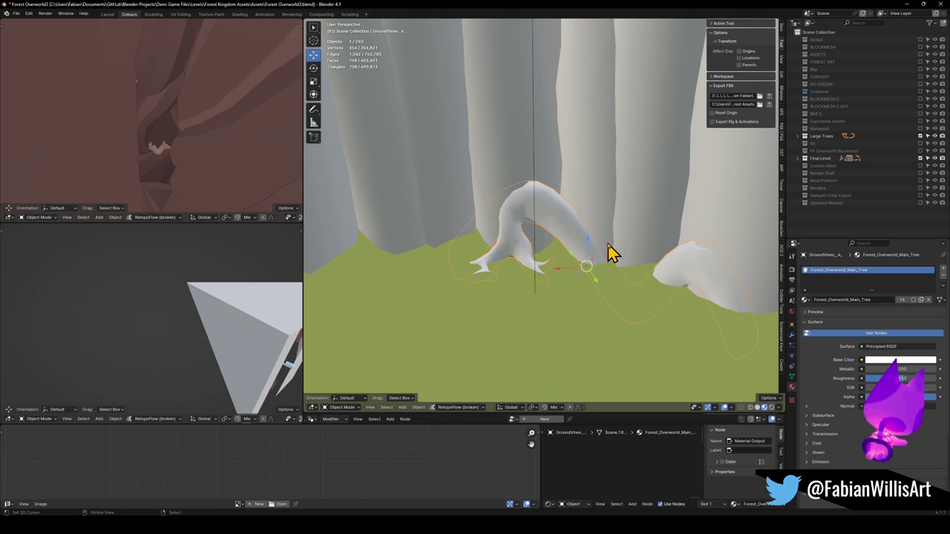
key("Delete")
key("shift+grave")
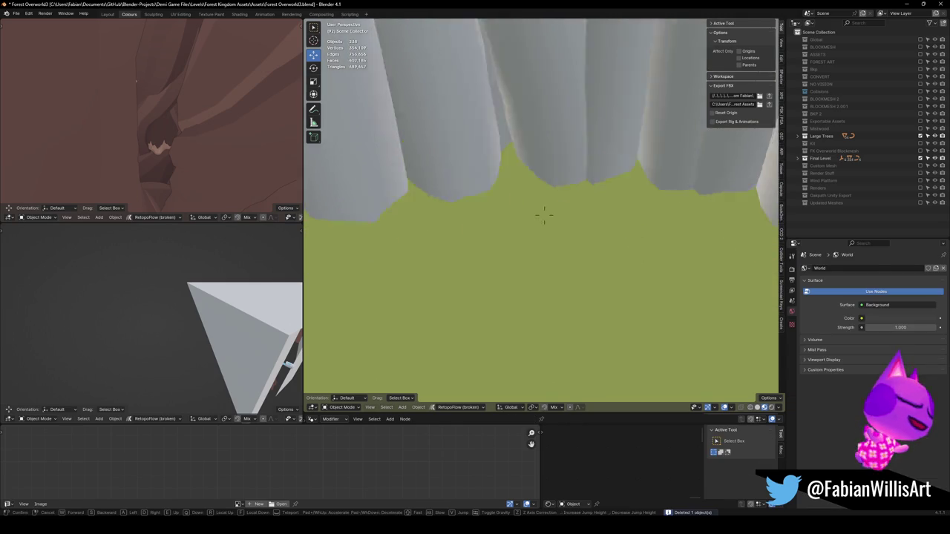
key("s")
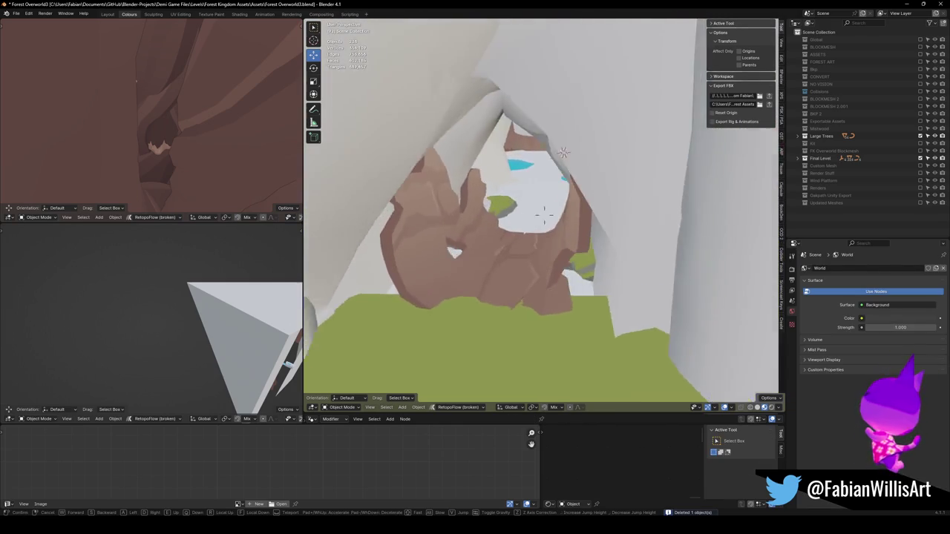
key("w")
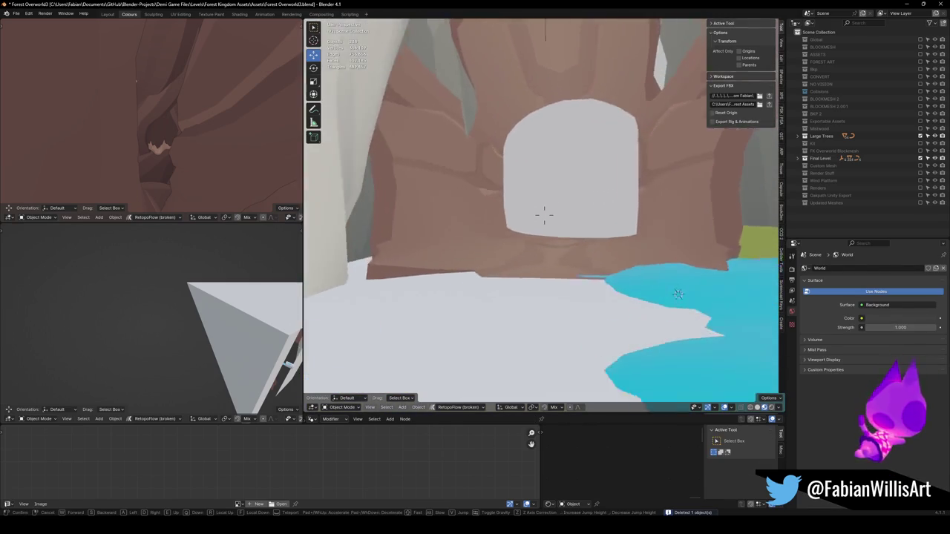
key("s")
left_click(626, 63)
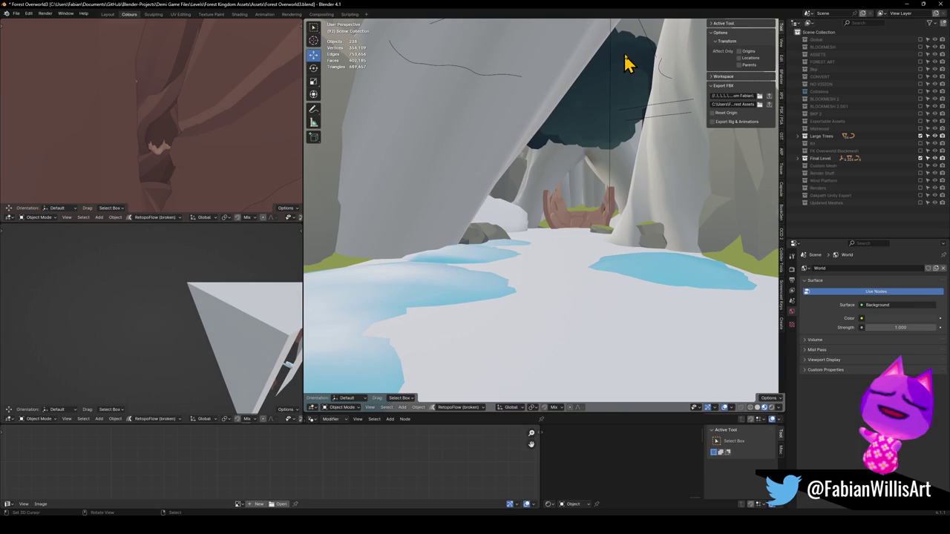
left_click(613, 119)
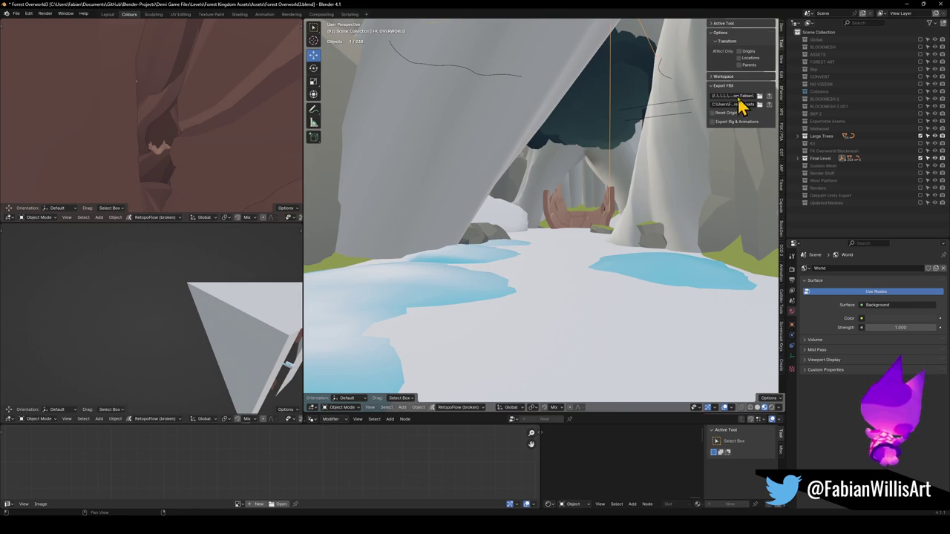
- Save Forest Overworld3.blend with Ctrl+S and select every object with A
key("ctrl+s")
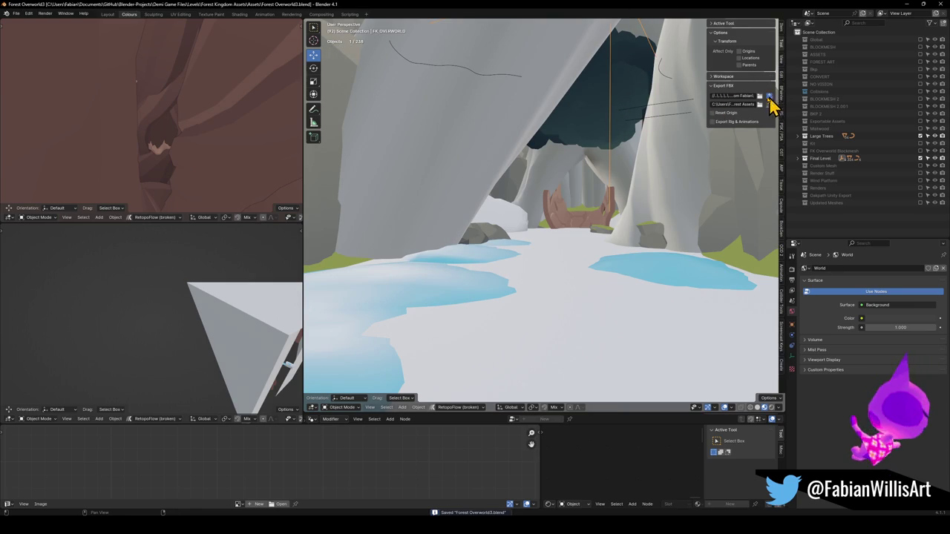
key("a")
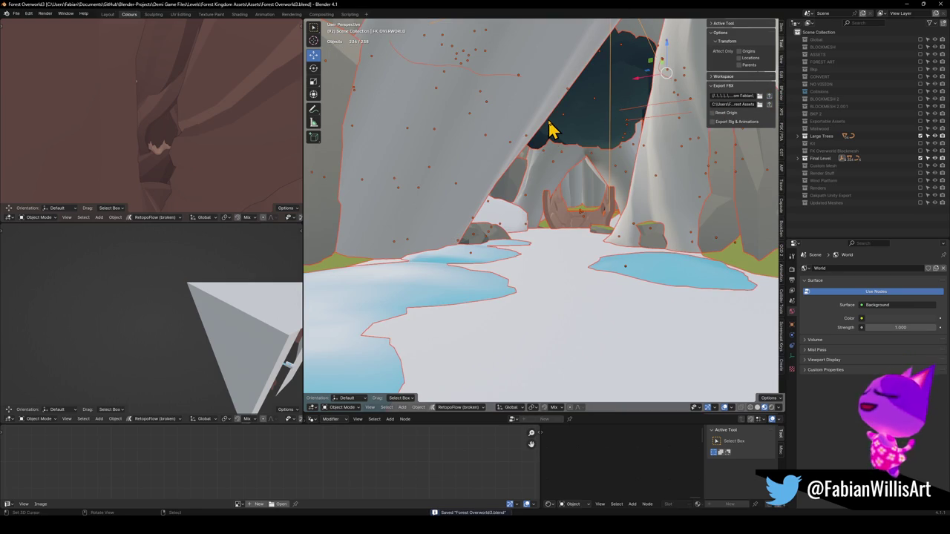
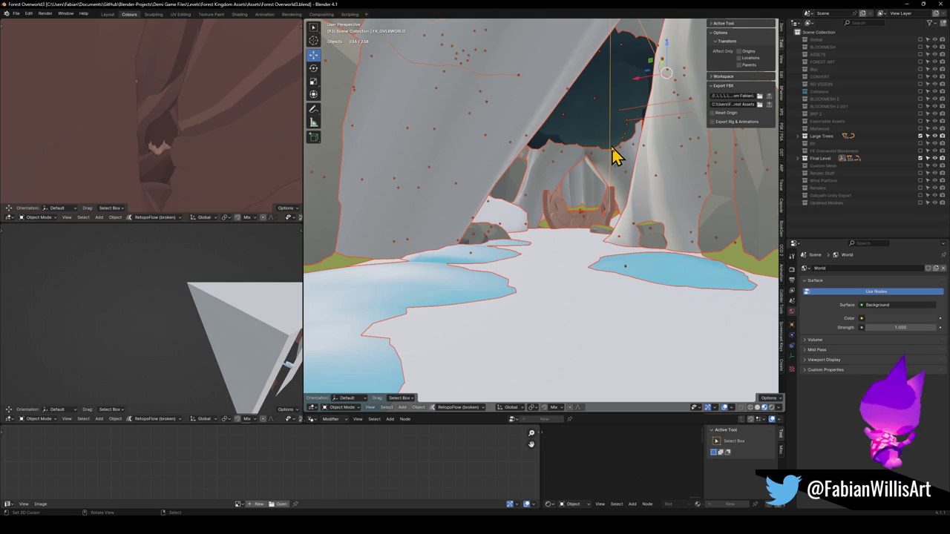
- Select all 238 forest level objects and export them as FK_OVERWORLD.fbx
key("alt+a")
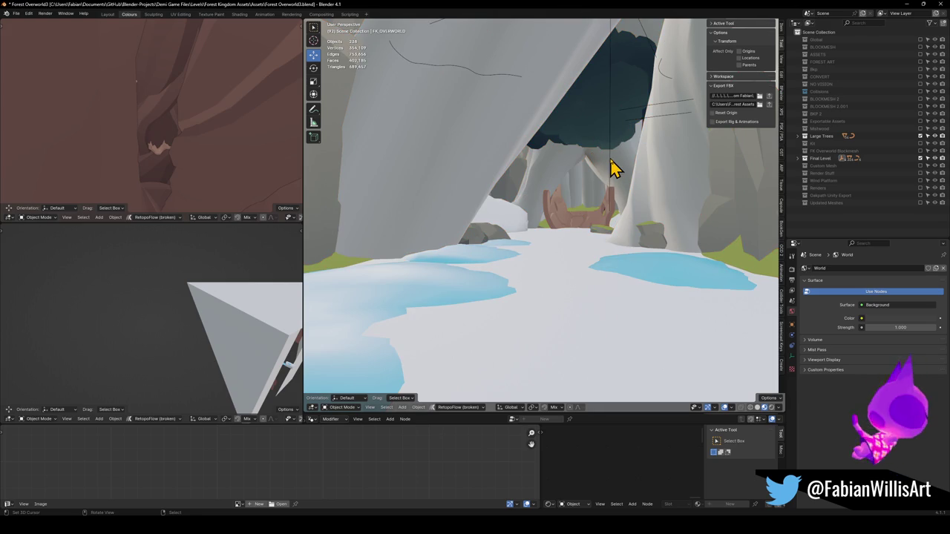
left_click(610, 158)
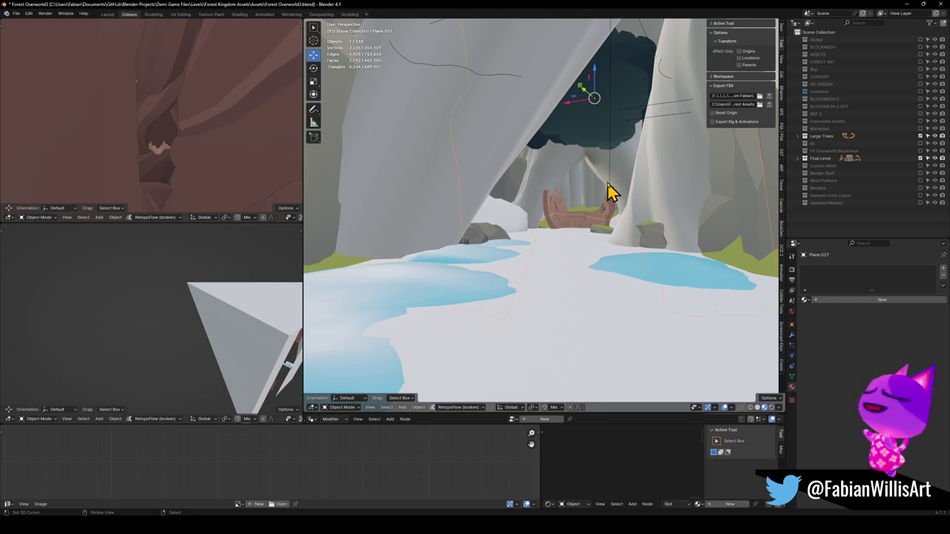
left_click(609, 191)
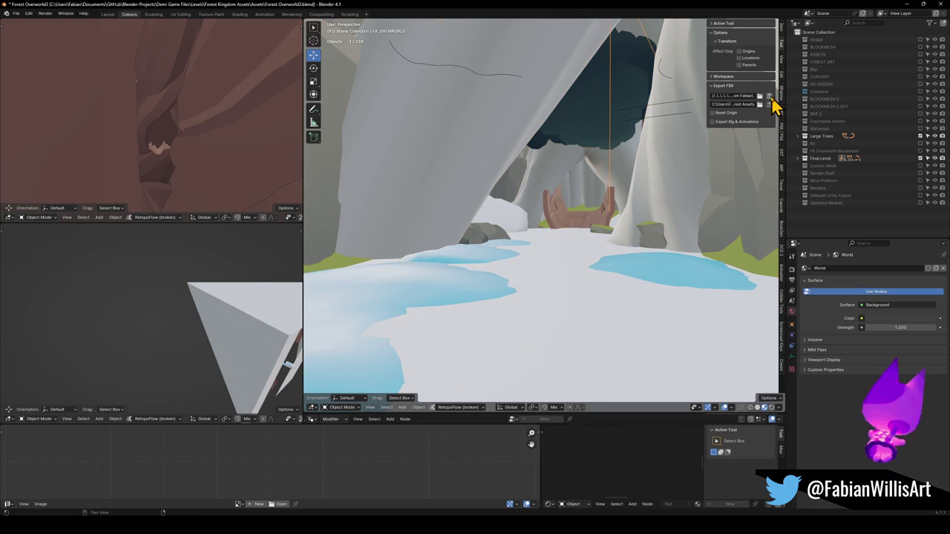
key("a")
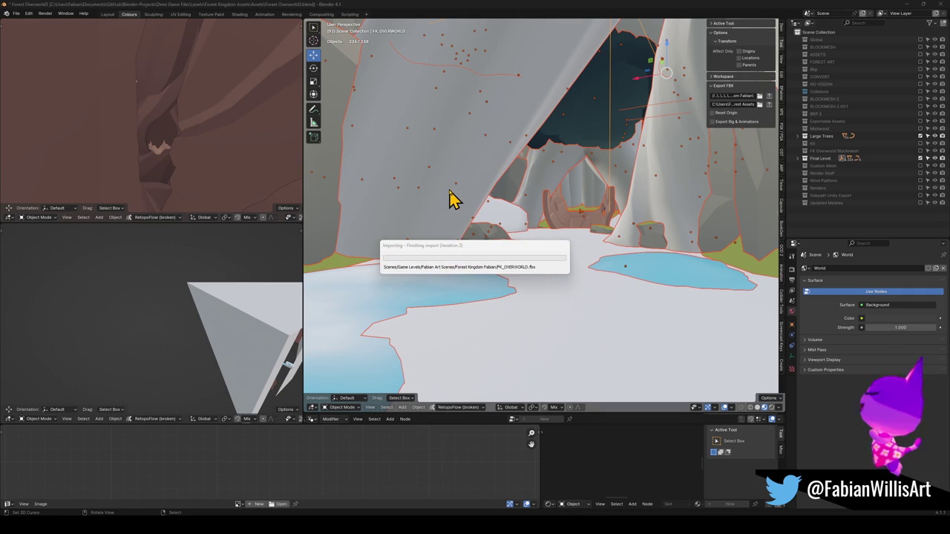
- Switch to Unity and fly through the forest scene to inspect the imported geometry
key("alt+Tab")
left_click_drag(450, 201, 449, 223, "alt")
mouse_move(445, 219)
right_mouse_down()
mouse_move(407, 216)
mouse_move(382, 244)
mouse_move(450, 250)
mouse_move(424, 244)
mouse_move(467, 233)
right_mouse_up()
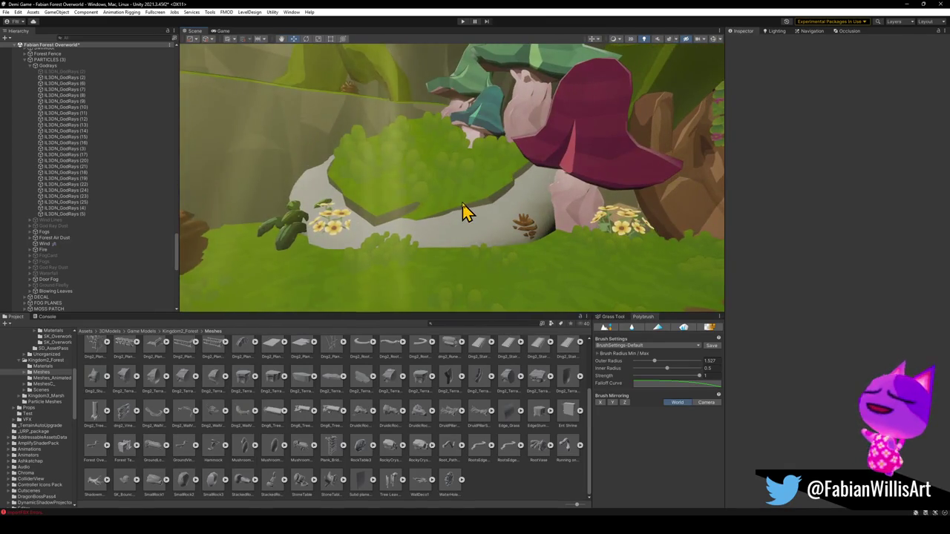
- Select the terrain floor PREFAB_Forest_TerrainFloor_00 (1) to show its Ground and Nature materials
left_click(463, 213)
left_click(490, 202)
mouse_move(490, 202)
right_mouse_down()
mouse_move(519, 206)
mouse_move(462, 218)
mouse_move(468, 228)
right_mouse_up()
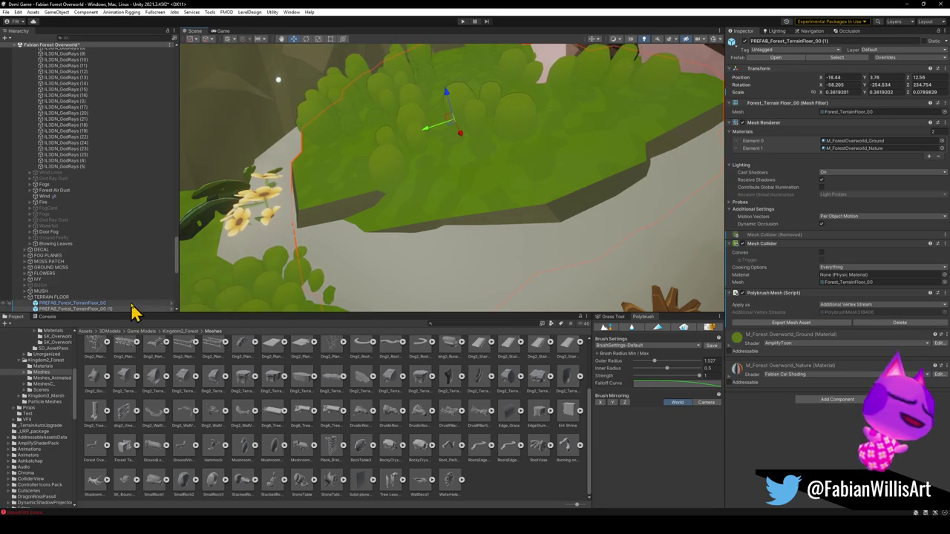
- Apply M_ForestOverworld_Nature to the white terrain slab and the slab under the pinecone
scroll(139, 301, "down", 3)
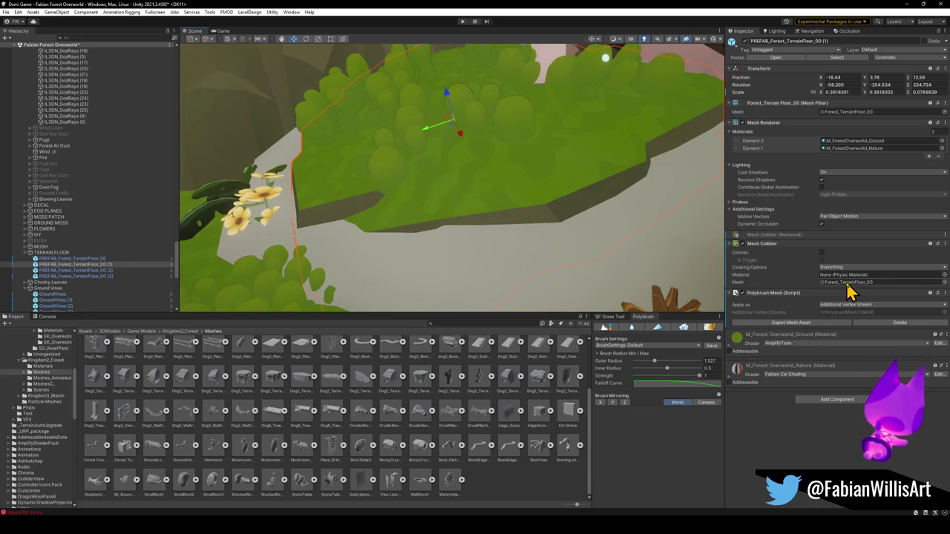
right_click_drag(528, 169, 509, 203)
left_click_drag(736, 337, 485, 241)
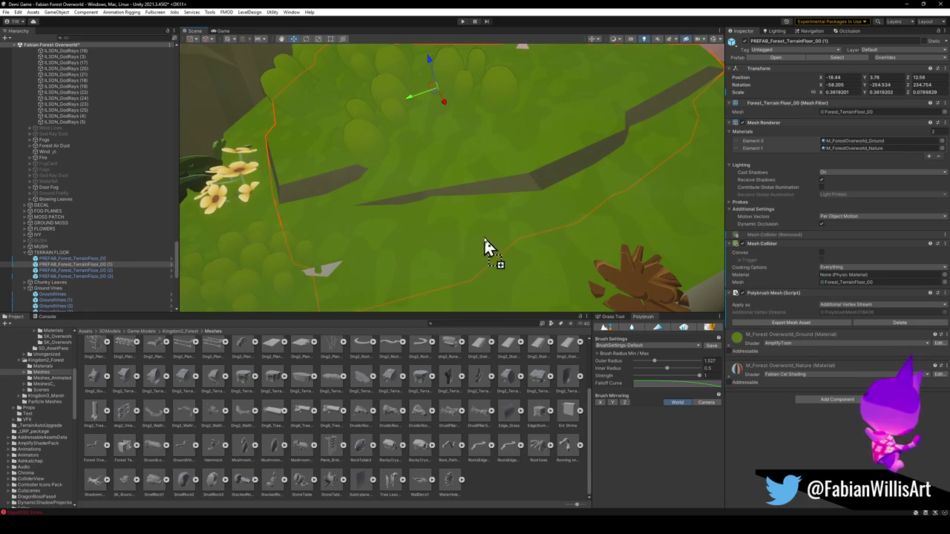
right_click_drag(487, 245, 573, 244)
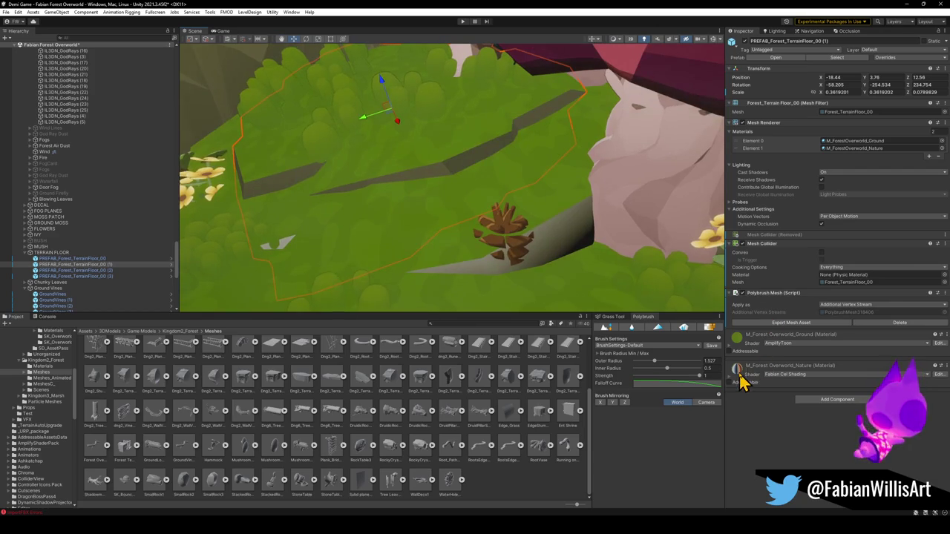
left_click_drag(740, 375, 531, 206)
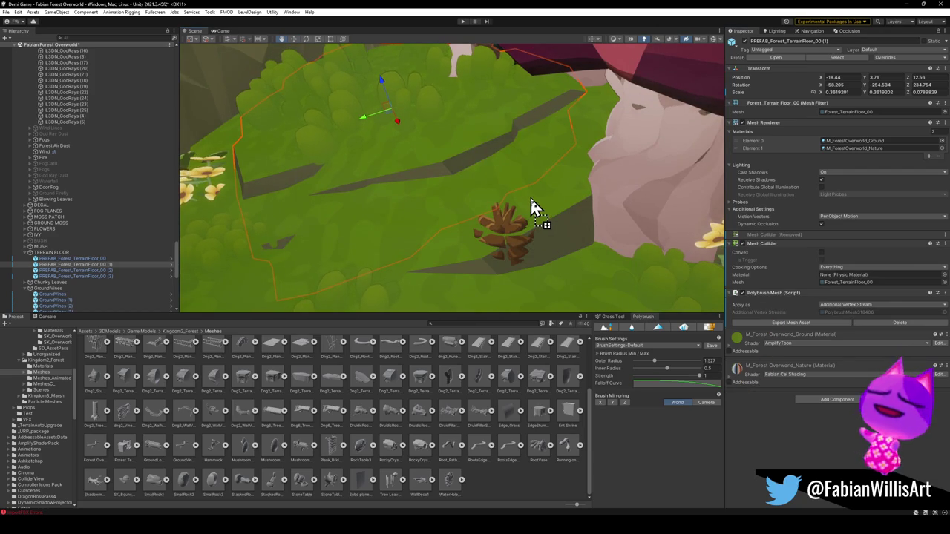
- Clear the terrain floor selection and fly the view back down the forest path
right_click_drag(531, 206, 549, 195)
left_click(522, 487)
mouse_move(452, 193)
right_mouse_down()
mouse_move(543, 191)
mouse_move(362, 206)
mouse_move(589, 203)
mouse_move(556, 223)
mouse_move(462, 216)
mouse_move(471, 214)
mouse_move(498, 359)
right_mouse_up()
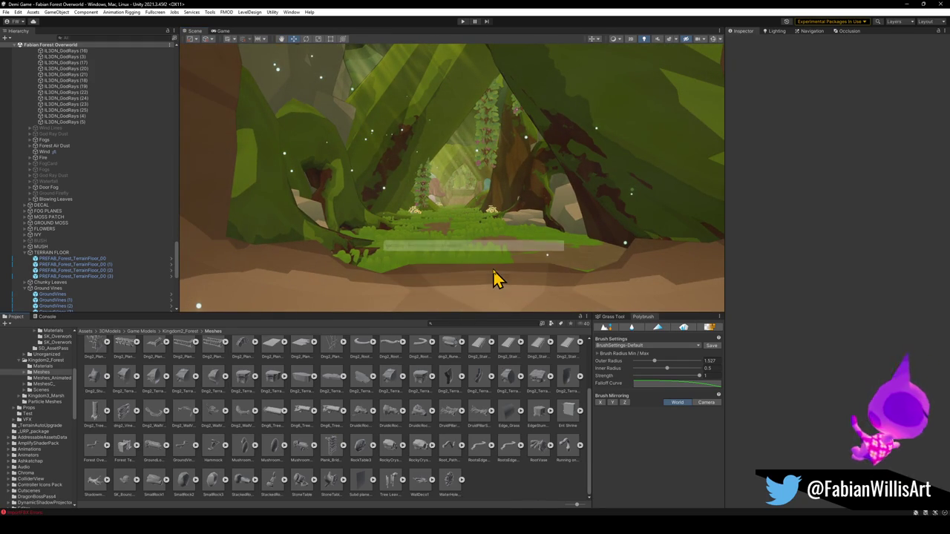
- Frame more of the forest canopy and start Play mode to test the level
right_click_drag(504, 232, 499, 248)
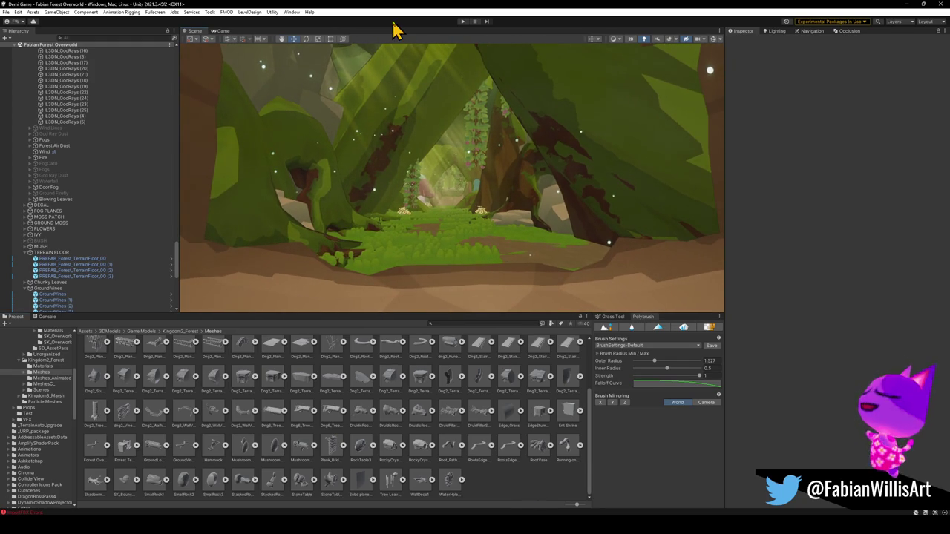
left_click(462, 22)
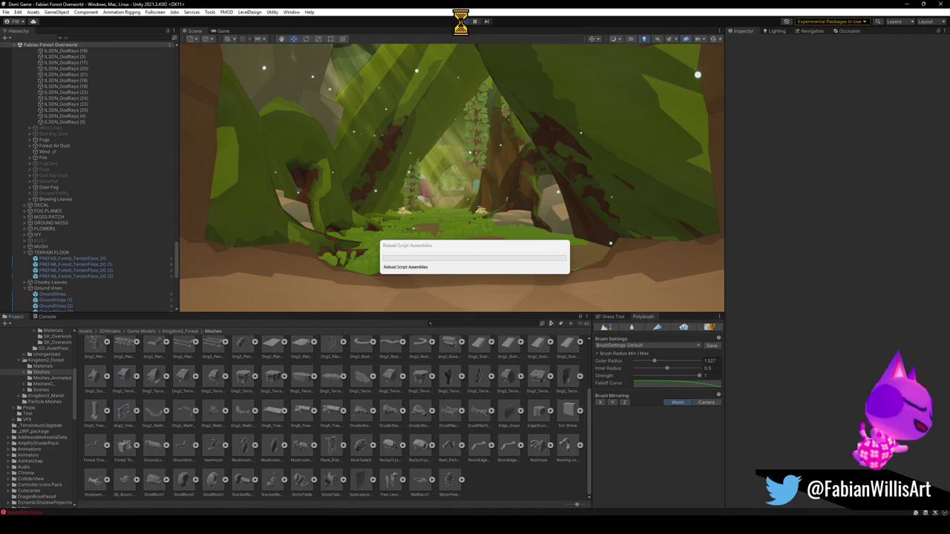